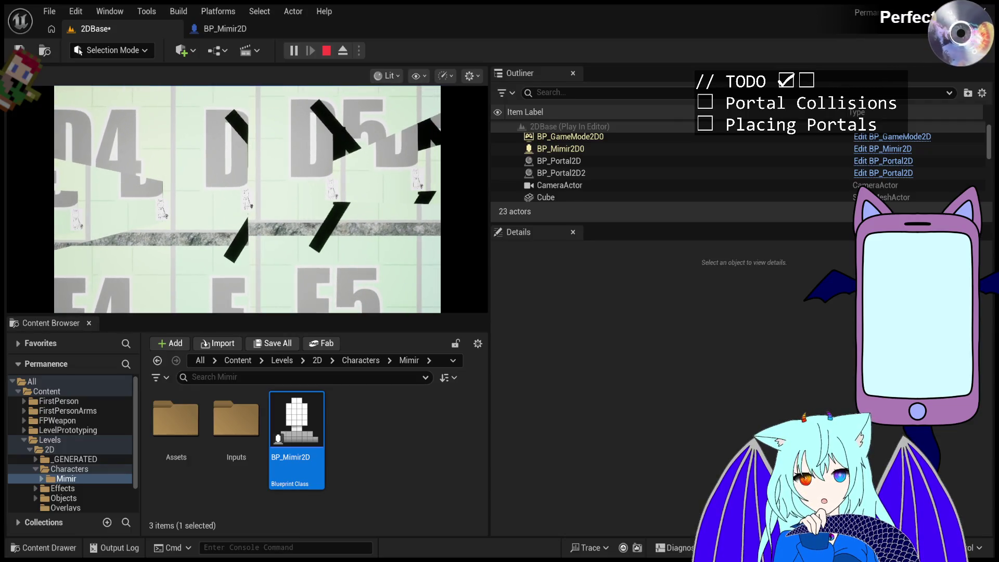
Capture the mouse in the Play-In-Editor viewport to control the player square.
{"action": "left_click", "coordinate": [328, 260]}
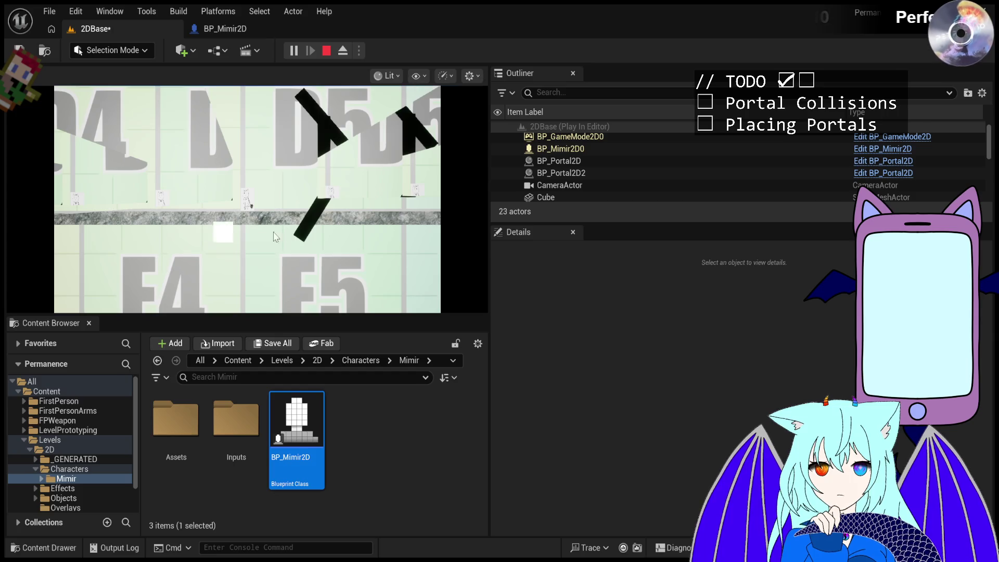
Move the player square up and right toward the portal bars near D5.
{"action": "mouse_move", "coordinate": [276, 237]}
{"action": "left_mouse_down"}
{"action": "mouse_move", "coordinate": [350, 165]}
{"action": "mouse_move", "coordinate": [328, 164]}
{"action": "left_mouse_up"}
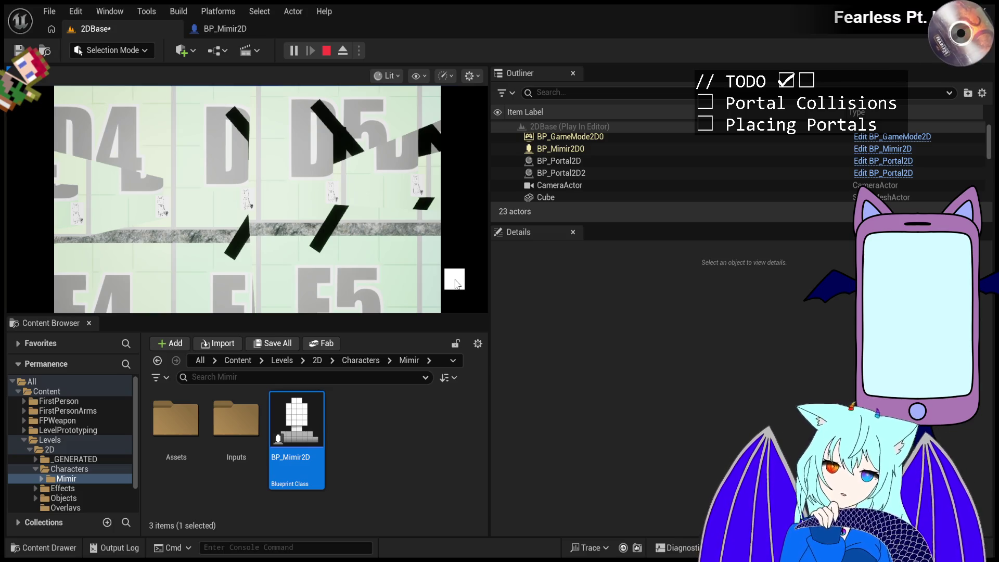
Hand mouse control back to the running game to continue testing portals.
{"action": "left_click", "coordinate": [341, 186]}
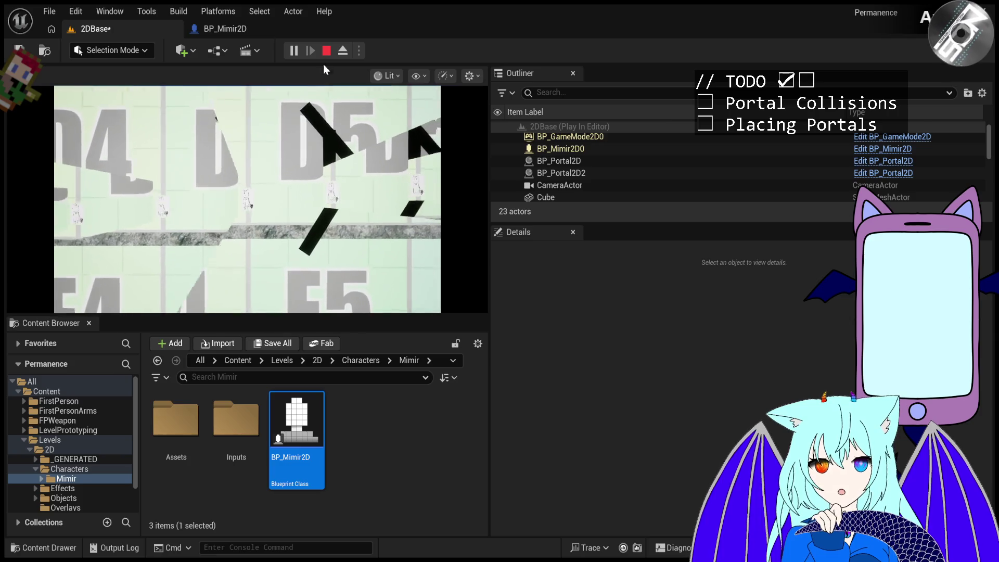
Stop play, undo Cube3's IgnoreOnlyPawn collision preset back to Default, and replay the level.
{"action": "left_click", "coordinate": [327, 50]}
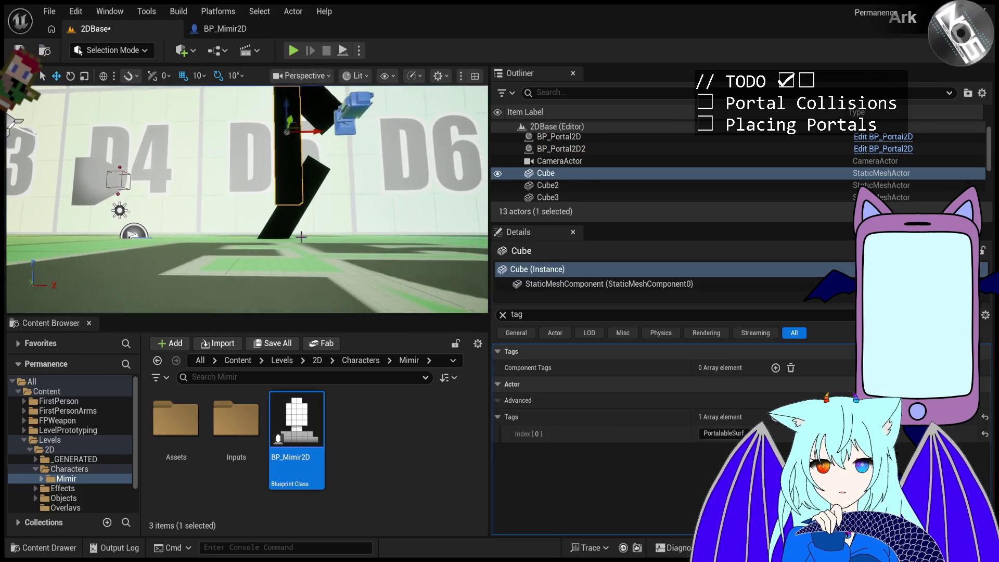
{"action": "left_click", "coordinate": [502, 315]}
{"action": "scroll", "coordinate": [660, 432], "scroll_direction": "down", "scroll_amount": 5}
{"action": "scroll", "coordinate": [677, 434], "scroll_direction": "down", "scroll_amount": 10}
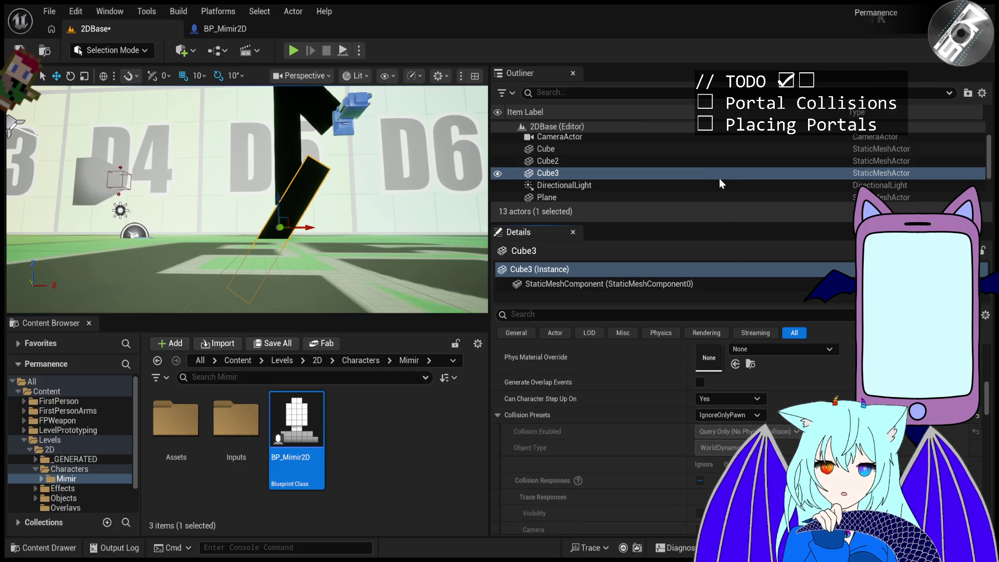
{"action": "key", "text": "ctrl+z"}
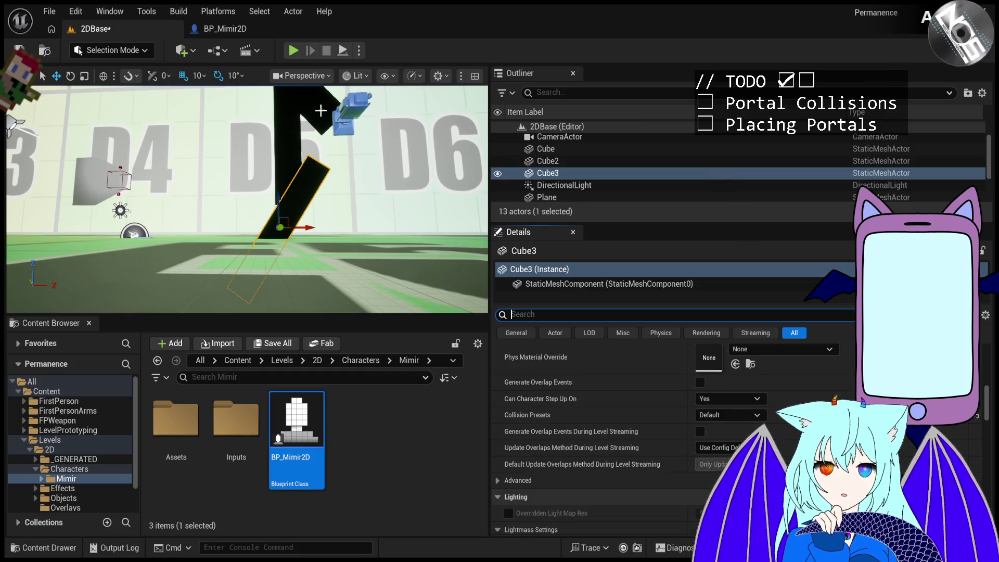
{"action": "key", "text": "alt+p"}
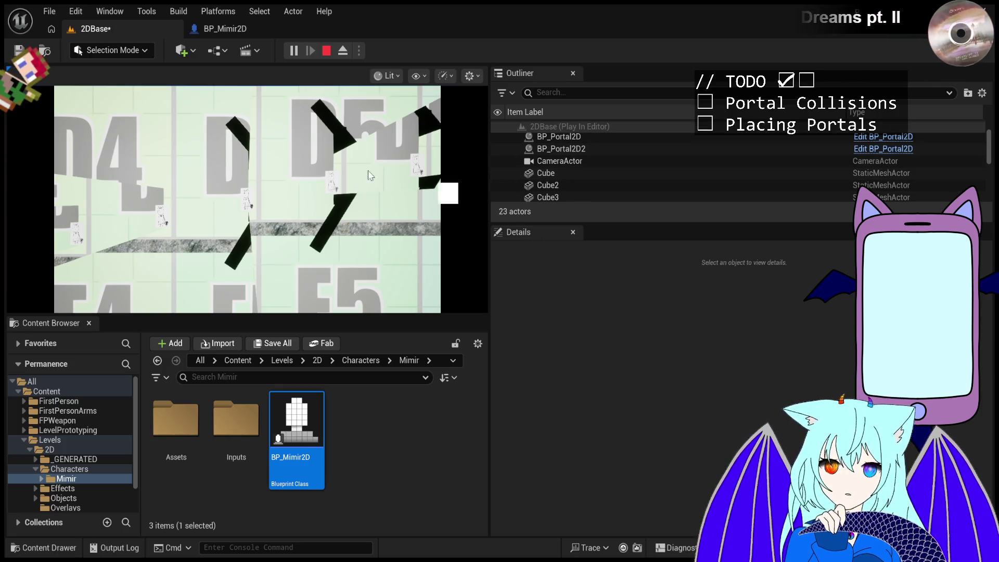
Stop play, select the Cube wall, and scroll its Details to the IgnoreOnlyPawn collision preset.
{"action": "left_click", "coordinate": [326, 50]}
{"action": "left_click", "coordinate": [283, 170]}
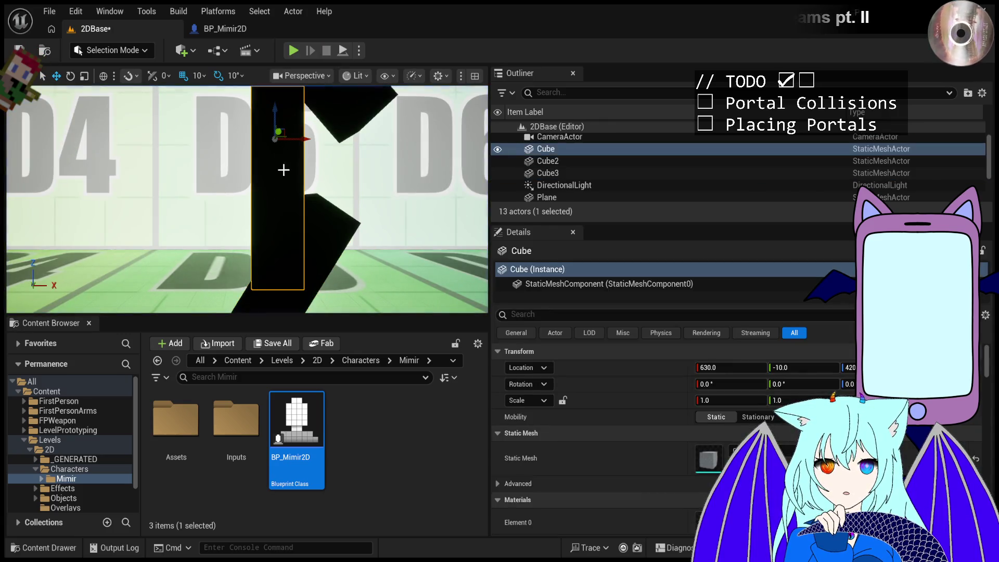
{"action": "scroll", "coordinate": [701, 447], "scroll_direction": "down", "scroll_amount": 10}
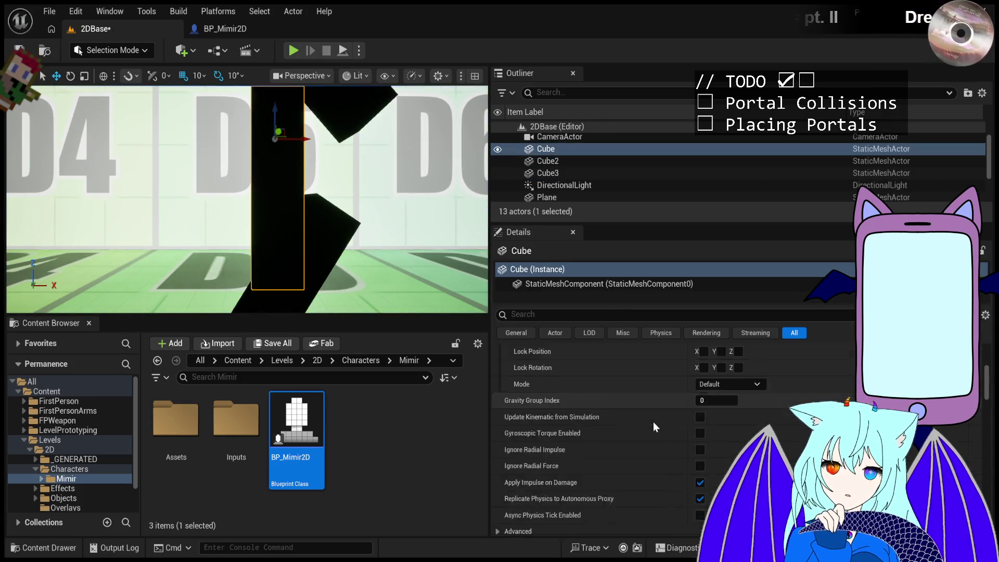
{"action": "scroll", "coordinate": [525, 401], "scroll_direction": "up", "scroll_amount": 2}
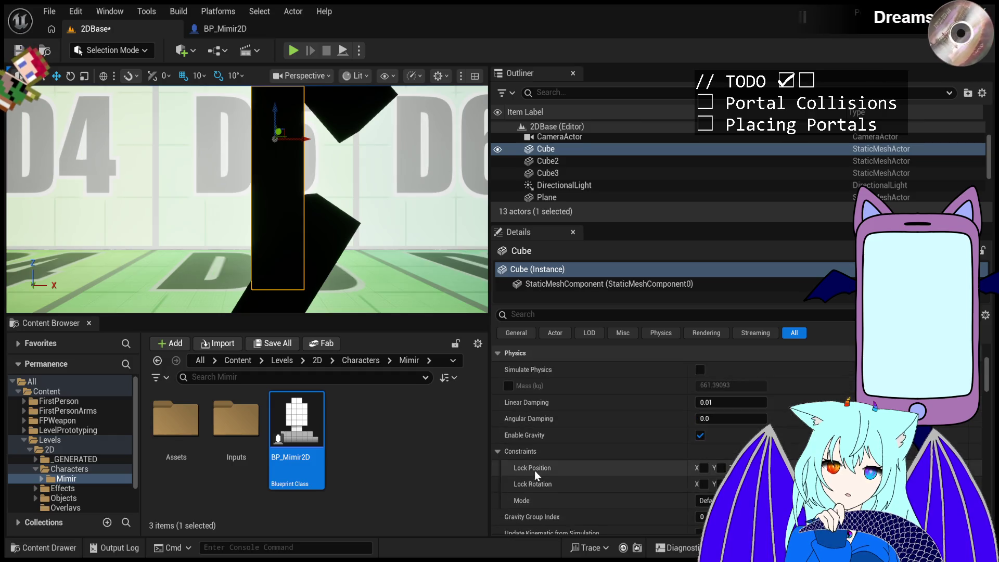
{"action": "scroll", "coordinate": [534, 470], "scroll_direction": "down", "scroll_amount": 10}
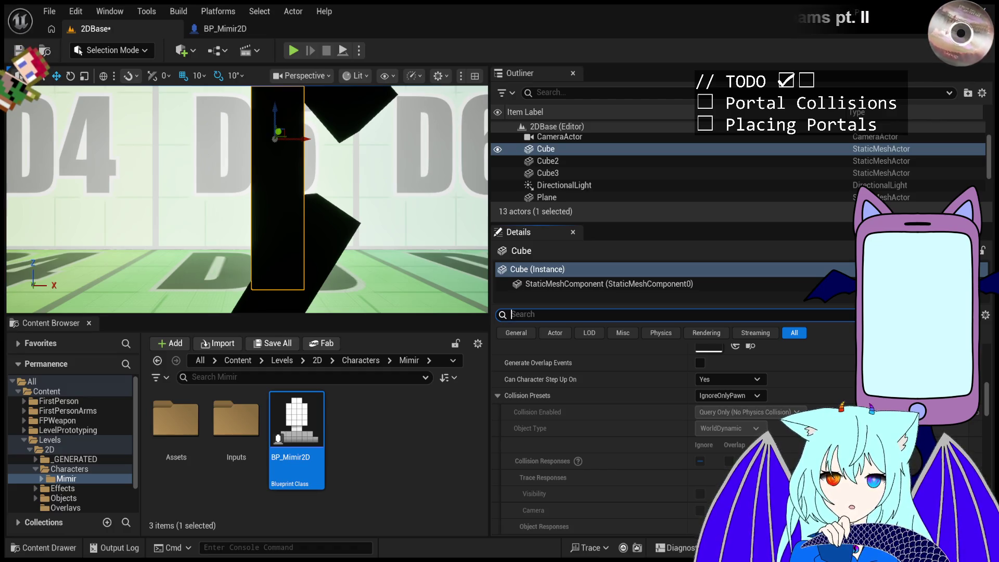
{"action": "left_click", "coordinate": [511, 315]}
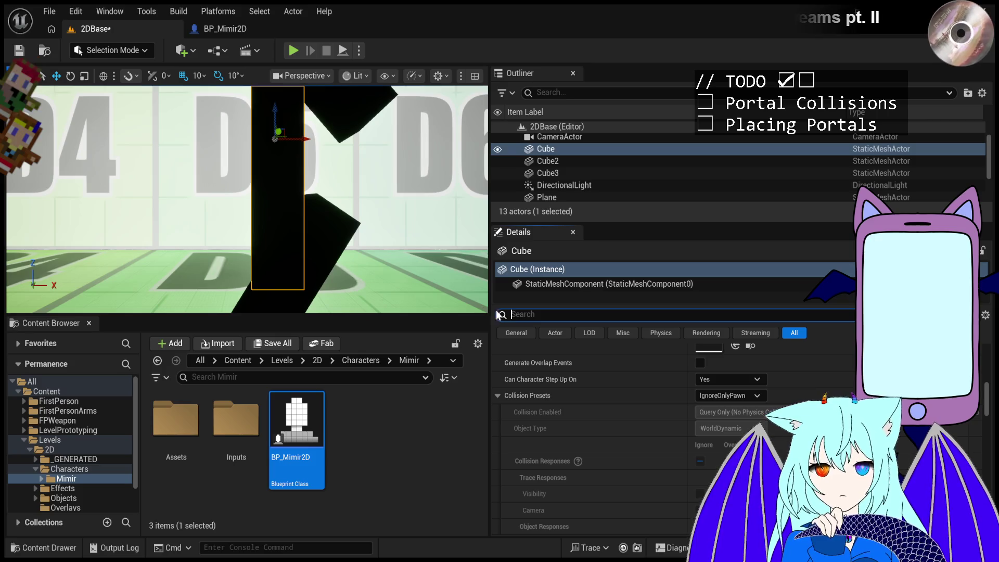
{"action": "scroll", "coordinate": [274, 162], "scroll_direction": "down", "scroll_amount": 3}
{"action": "scroll", "coordinate": [326, 187], "scroll_direction": "up", "scroll_amount": 3}
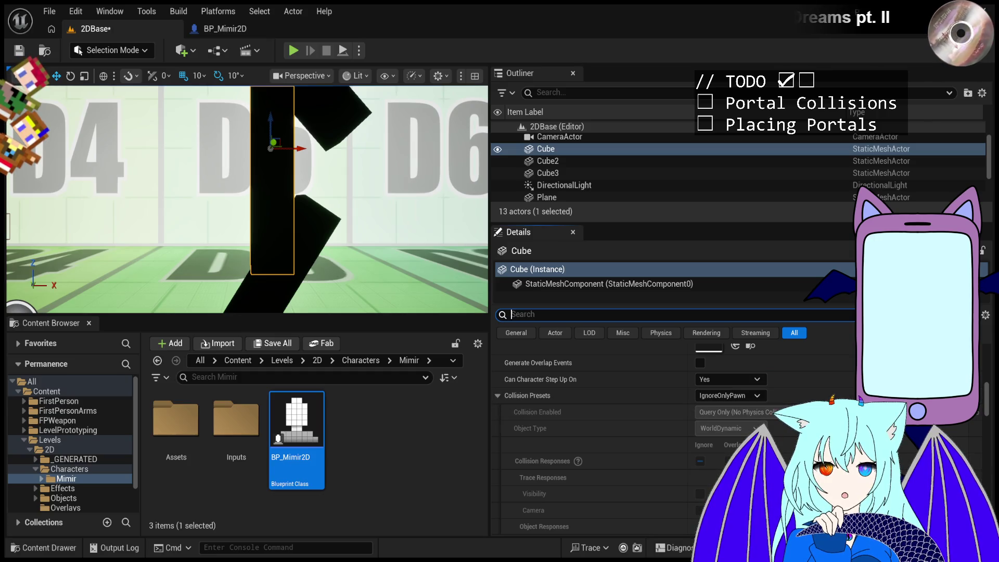
{"action": "left_click", "coordinate": [515, 314]}
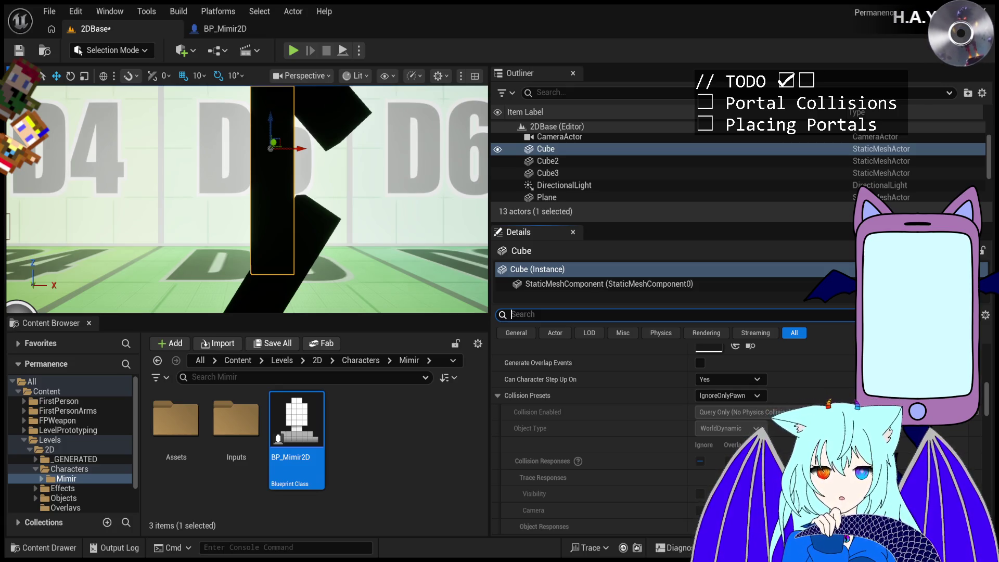
{"action": "left_click", "coordinate": [520, 314]}
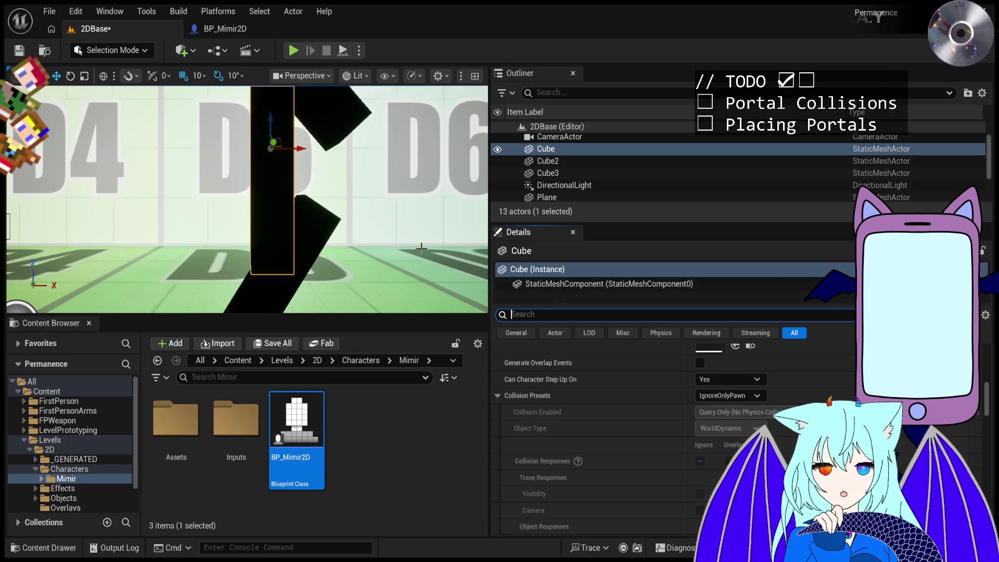
{"action": "scroll", "coordinate": [276, 173], "scroll_direction": "down", "scroll_amount": 2}
{"action": "scroll", "coordinate": [277, 172], "scroll_direction": "down", "scroll_amount": 3}
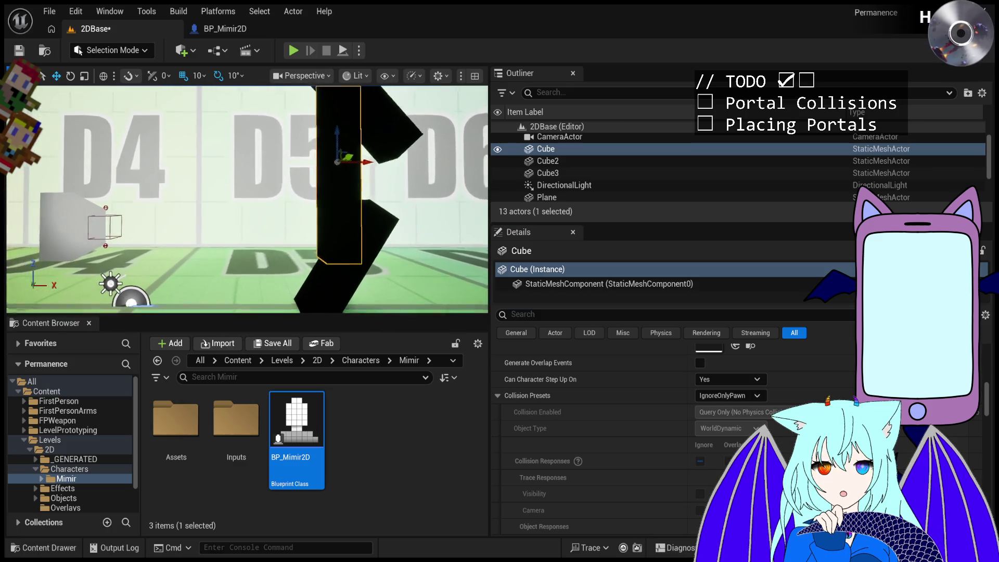
{"action": "scroll", "coordinate": [276, 173], "scroll_direction": "up", "scroll_amount": 5}
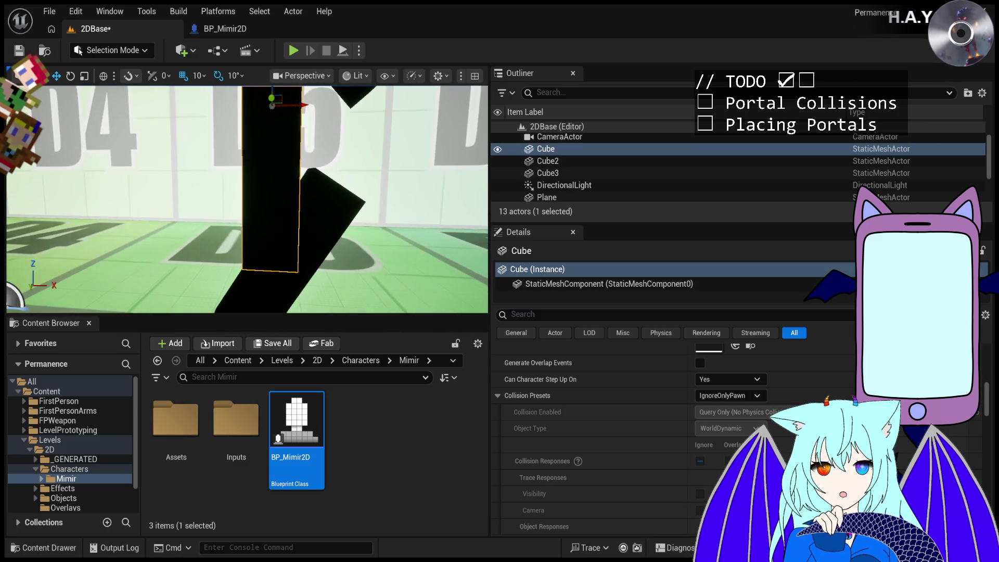
{"action": "scroll", "coordinate": [247, 199], "scroll_direction": "down", "scroll_amount": 4}
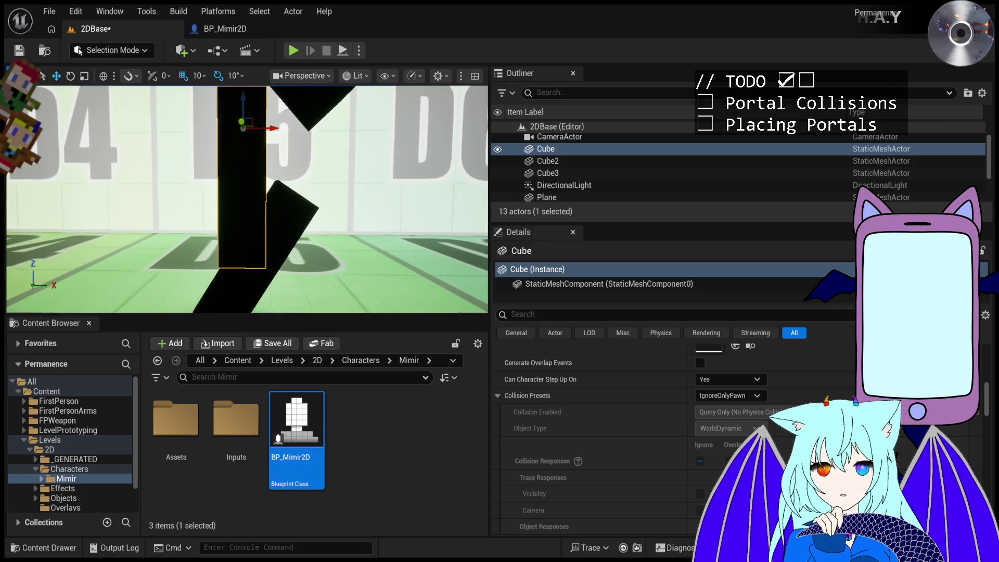
{"action": "scroll", "coordinate": [247, 199], "scroll_direction": "down", "scroll_amount": 3}
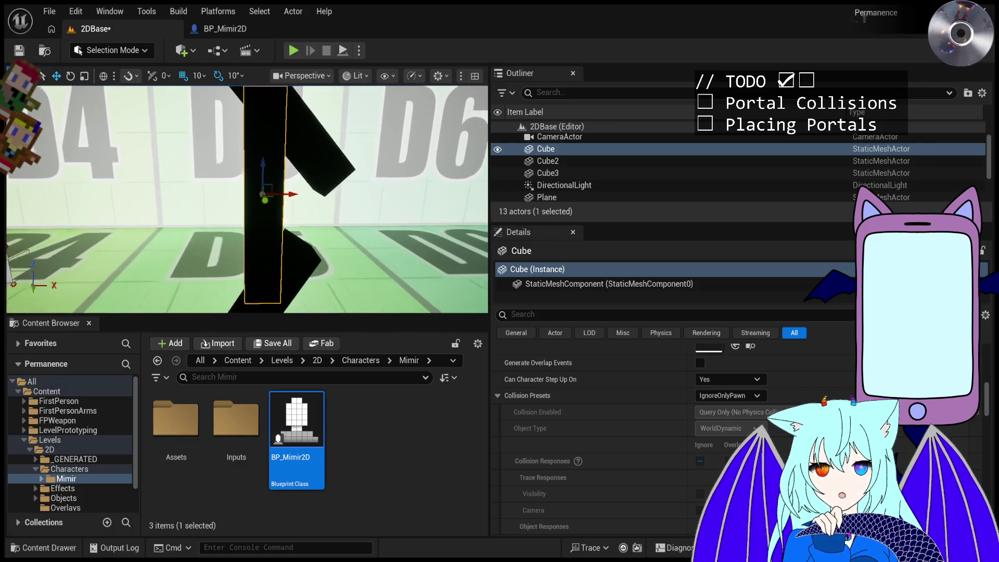
{"action": "scroll", "coordinate": [247, 199], "scroll_direction": "up", "scroll_amount": 4}
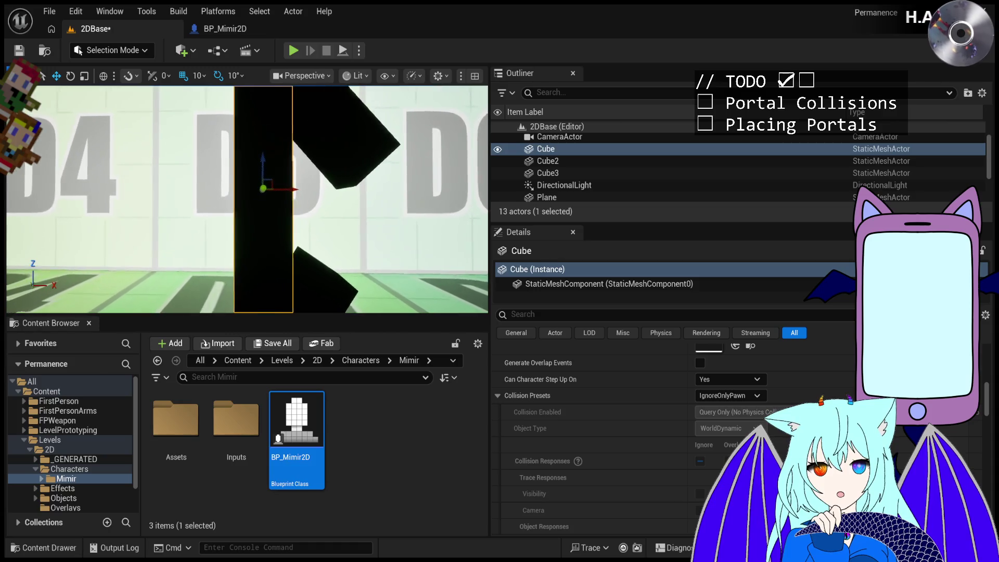
{"action": "scroll", "coordinate": [247, 198], "scroll_direction": "up", "scroll_amount": 3}
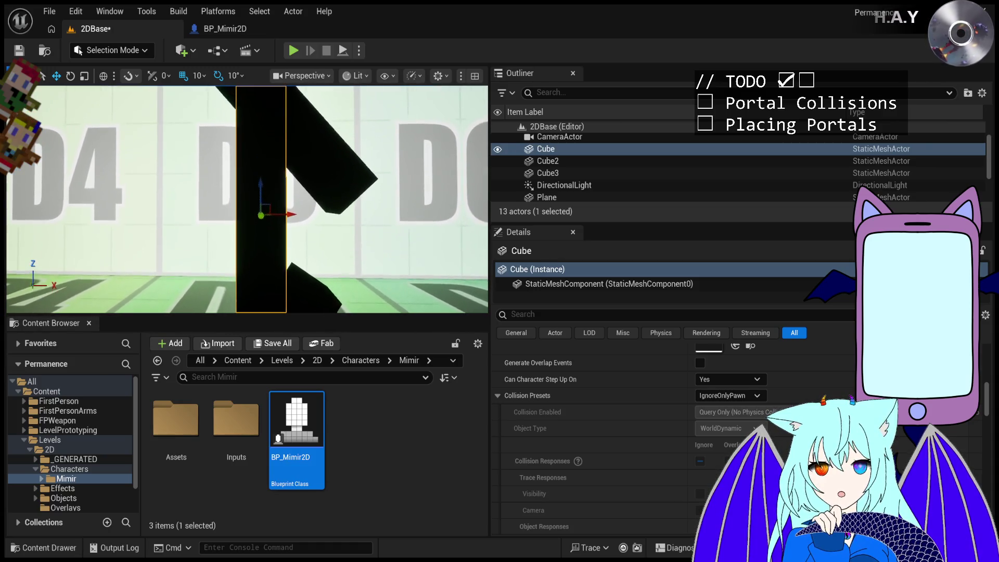
{"action": "scroll", "coordinate": [247, 199], "scroll_direction": "up", "scroll_amount": 5}
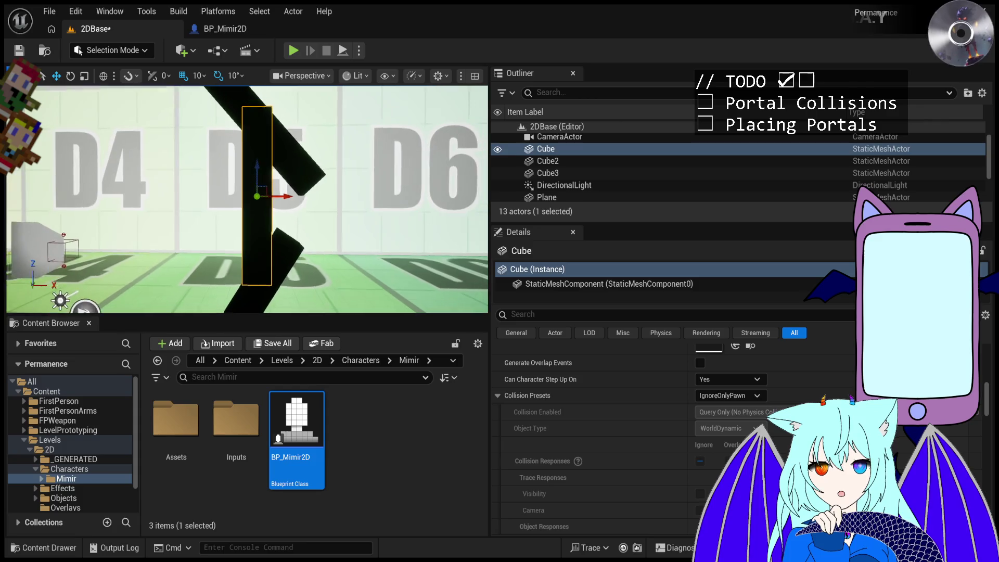
{"action": "scroll", "coordinate": [247, 199], "scroll_direction": "up", "scroll_amount": 2}
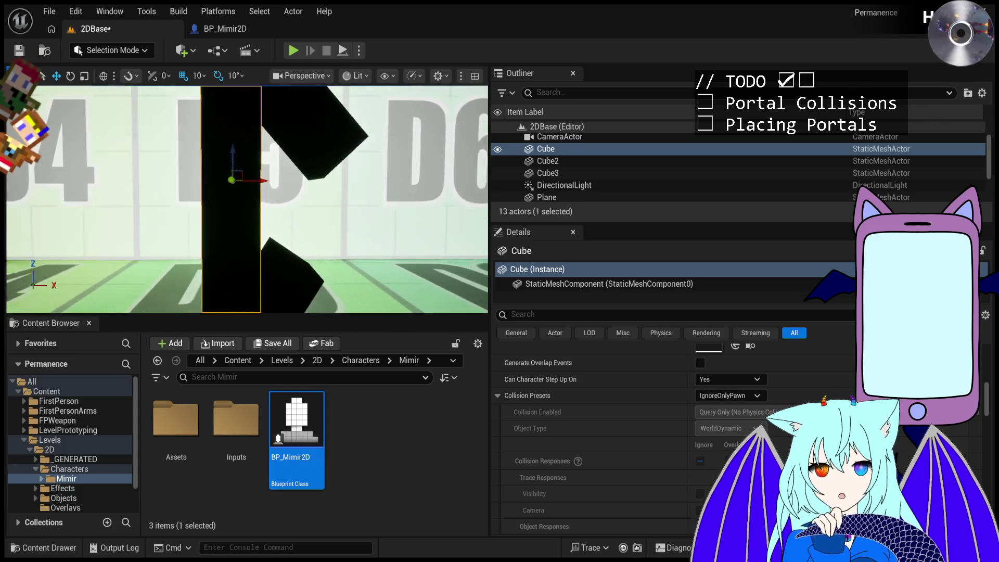
{"action": "scroll", "coordinate": [247, 198], "scroll_direction": "up", "scroll_amount": 3}
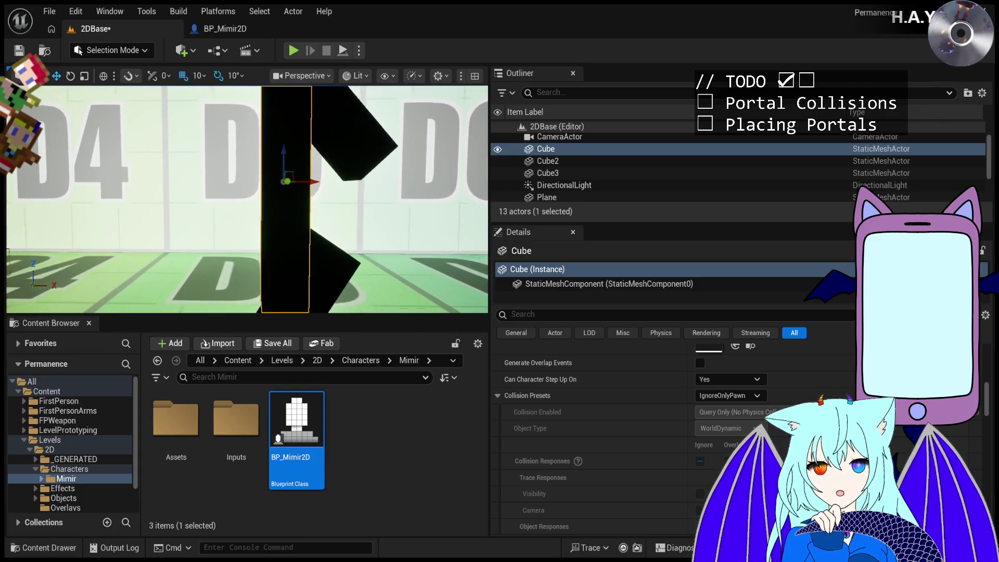
{"action": "scroll", "coordinate": [363, 168], "scroll_direction": "up", "scroll_amount": 2}
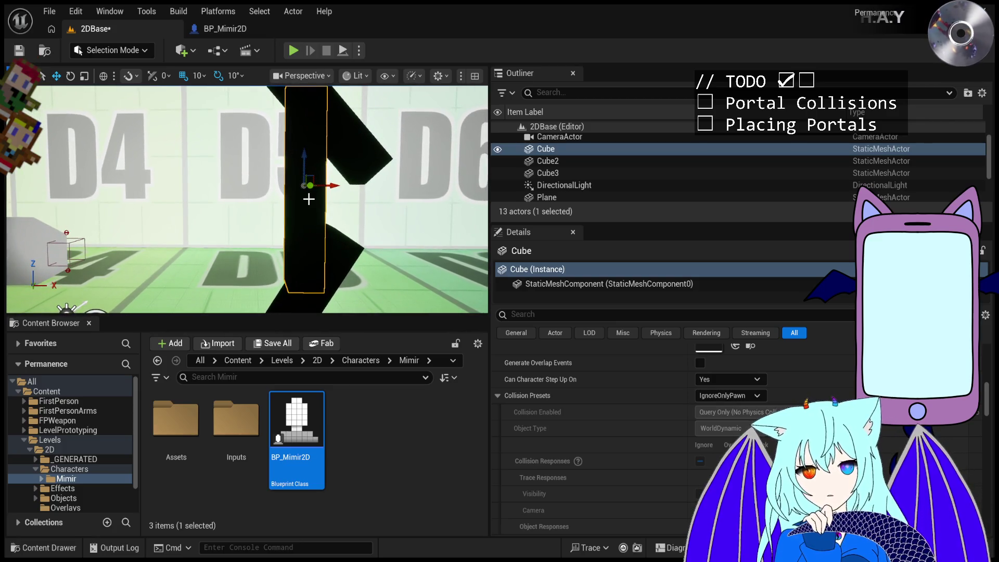
{"action": "scroll", "coordinate": [363, 168], "scroll_direction": "down", "scroll_amount": 3}
{"action": "scroll", "coordinate": [362, 168], "scroll_direction": "up", "scroll_amount": 3}
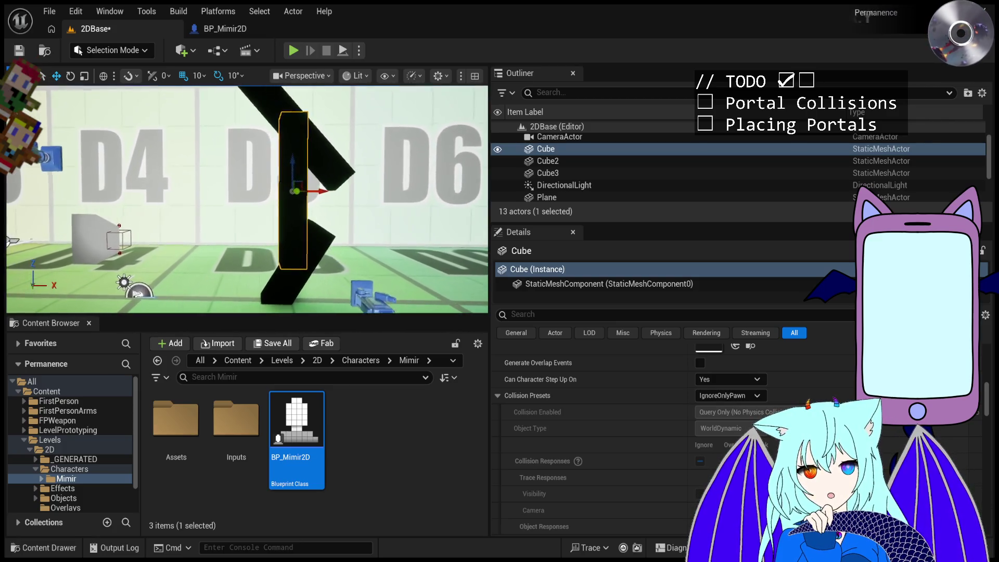
{"action": "scroll", "coordinate": [363, 168], "scroll_direction": "up", "scroll_amount": 2}
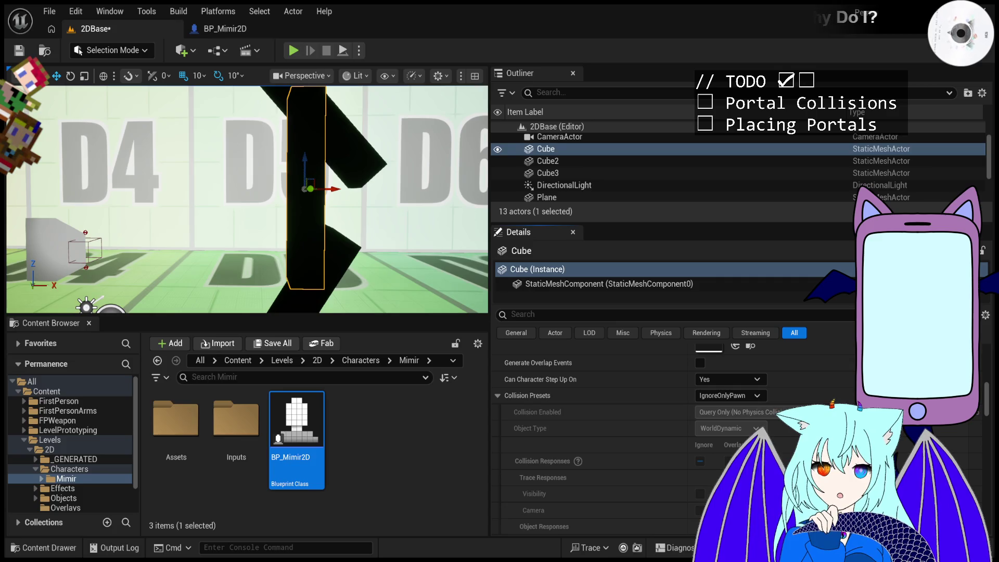
Save the 2DBase level, frame the Cube, and start Play-In-Editor.
{"action": "key", "text": "ctrl+s"}
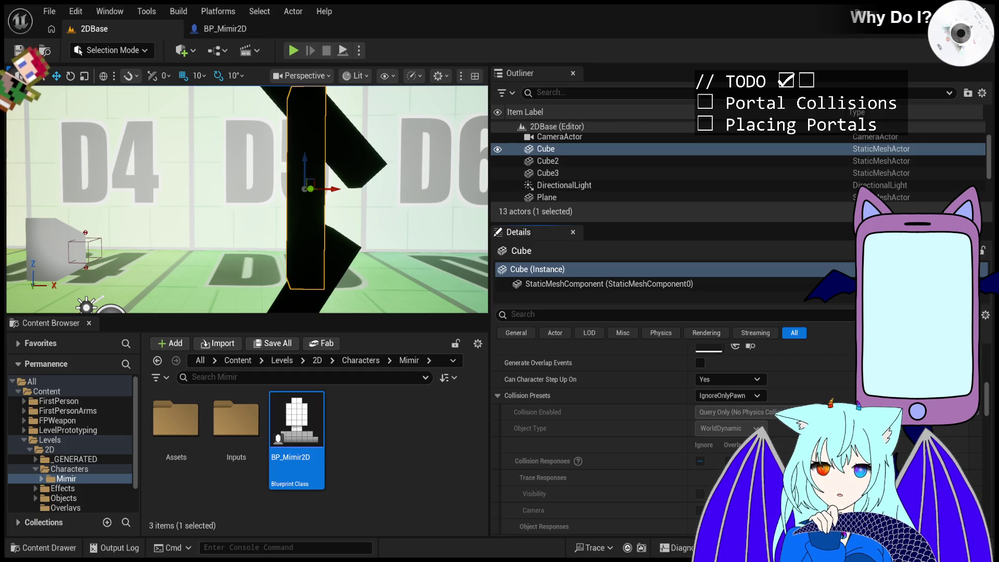
{"action": "left_click_drag", "start_coordinate": [419, 234], "coordinate": [333, 237]}
{"action": "key", "text": "f"}
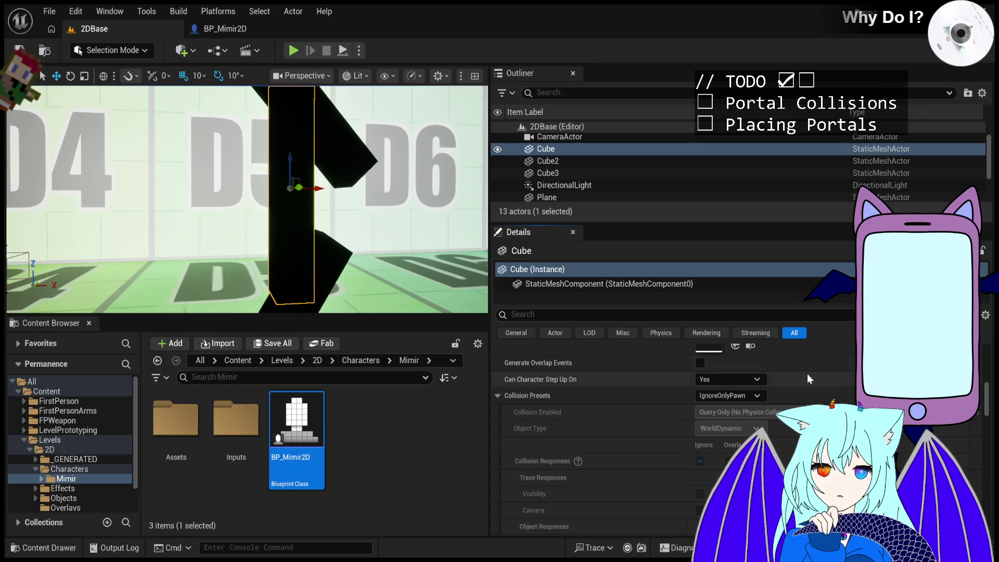
{"action": "left_click", "coordinate": [294, 49]}
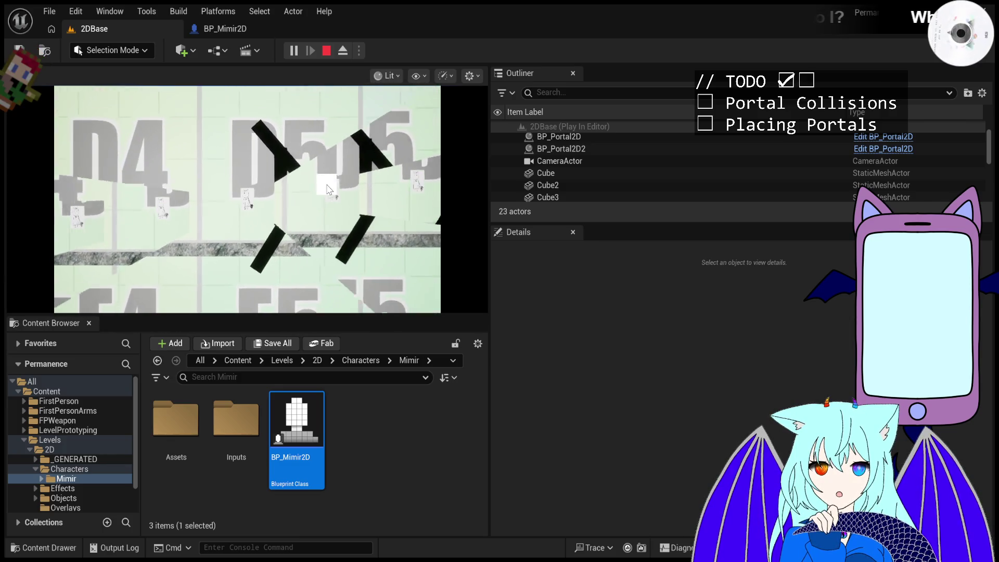
Stop play, switch the Cube's Collision Presets from IgnoreOnlyPawn to Default, and play again.
{"action": "key", "text": "Escape"}
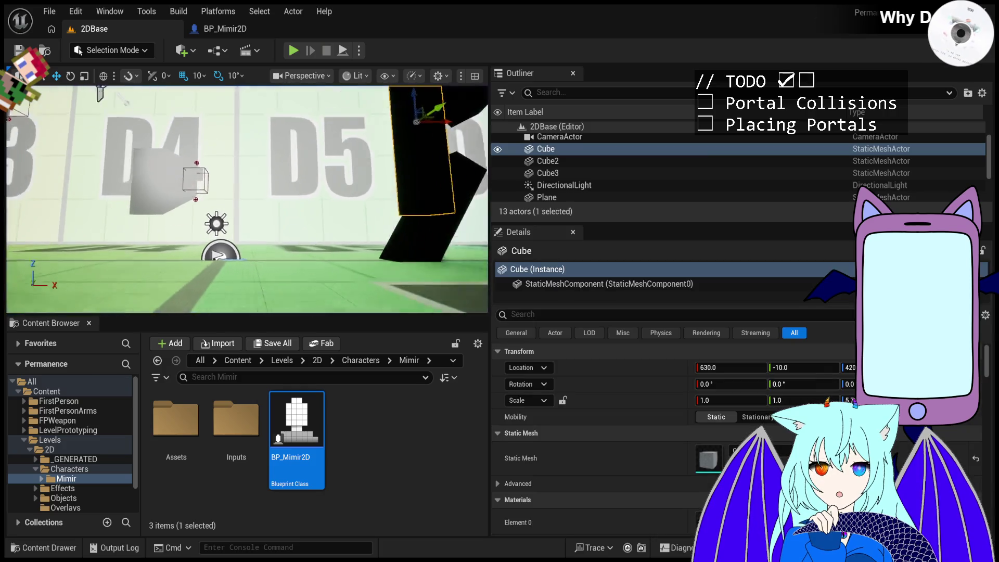
{"action": "scroll", "coordinate": [679, 470], "scroll_direction": "down", "scroll_amount": 5}
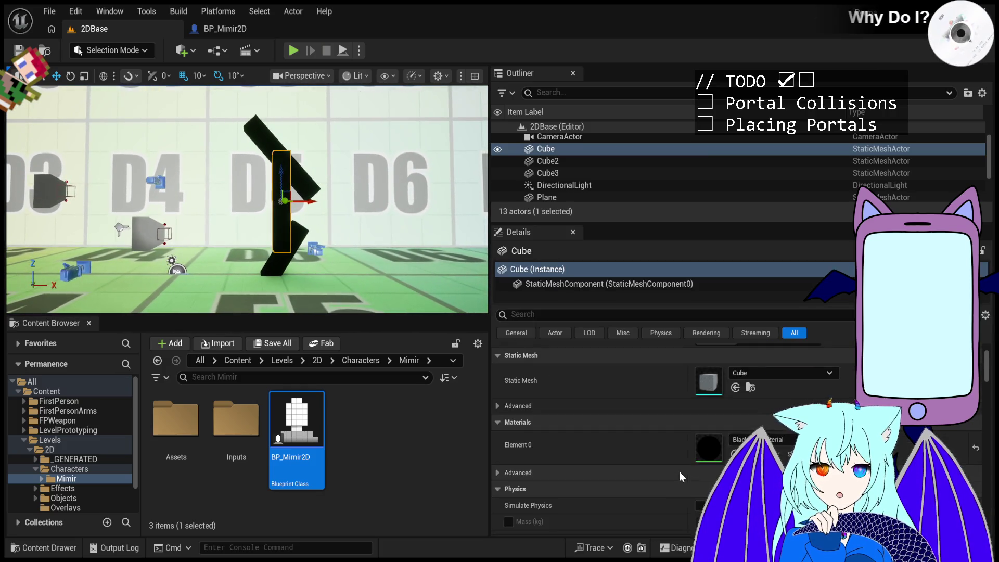
{"action": "scroll", "coordinate": [679, 471], "scroll_direction": "up", "scroll_amount": 5}
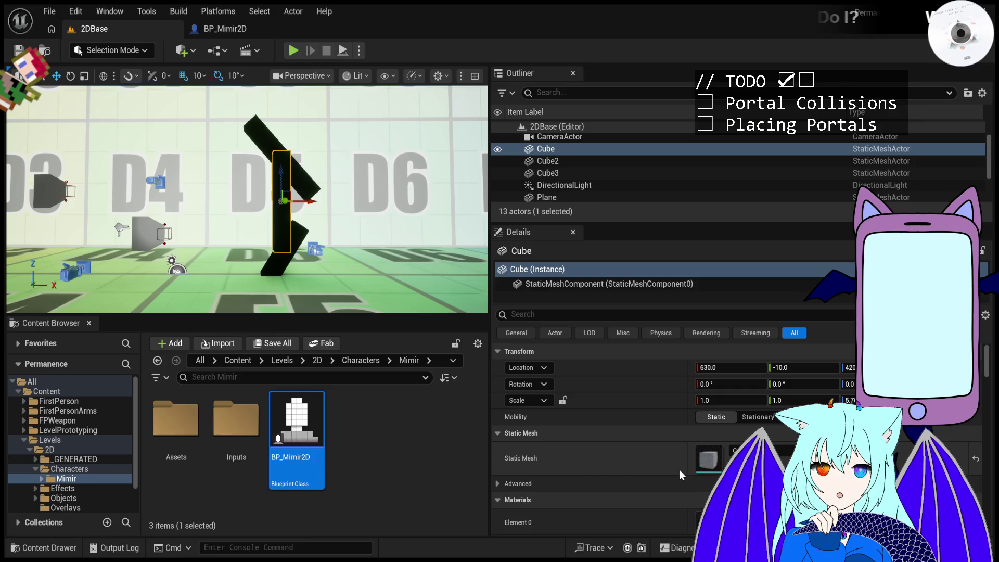
{"action": "scroll", "coordinate": [678, 469], "scroll_direction": "down", "scroll_amount": 2}
{"action": "scroll", "coordinate": [679, 469], "scroll_direction": "down", "scroll_amount": 5}
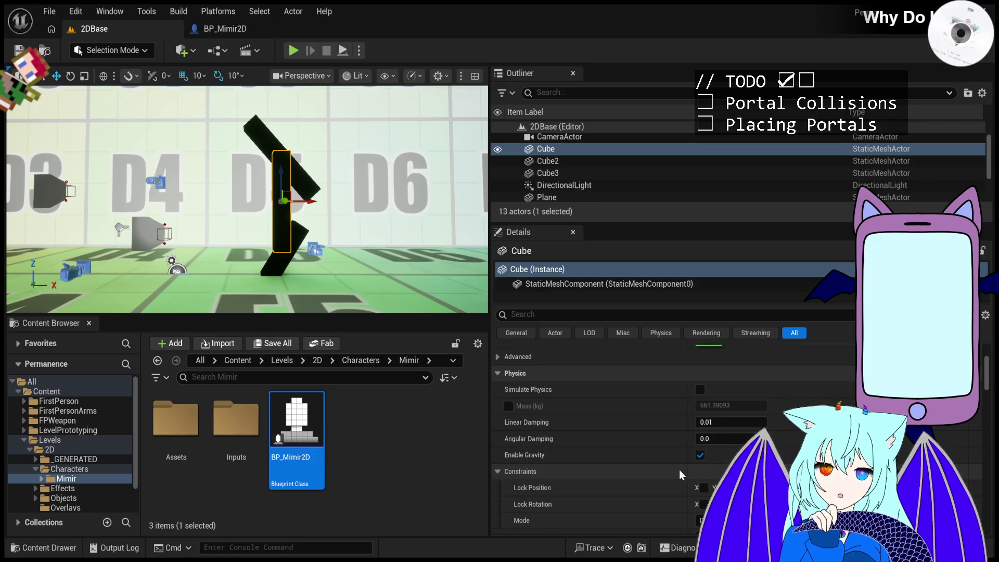
{"action": "scroll", "coordinate": [679, 469], "scroll_direction": "down", "scroll_amount": 5}
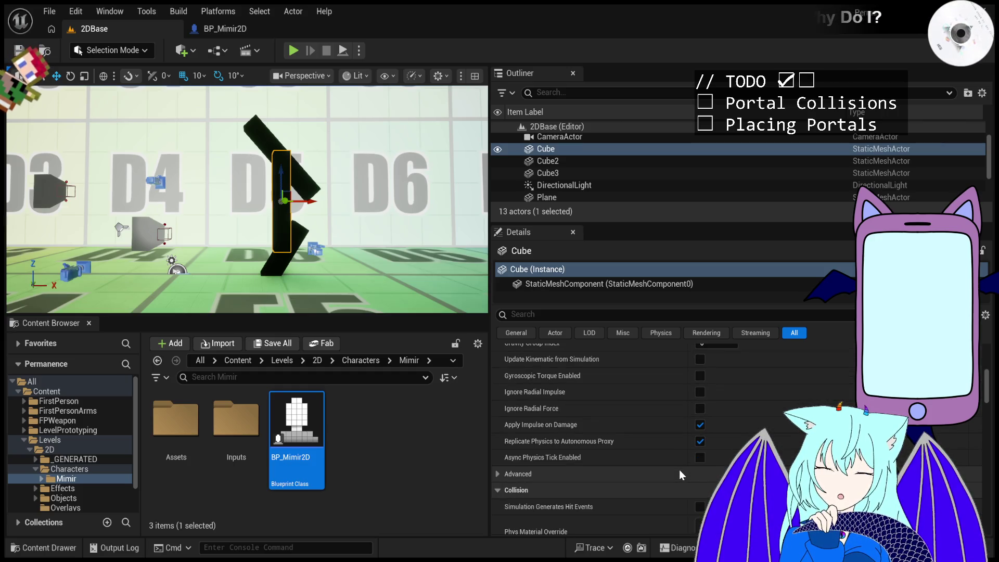
{"action": "scroll", "coordinate": [679, 469], "scroll_direction": "down", "scroll_amount": 1}
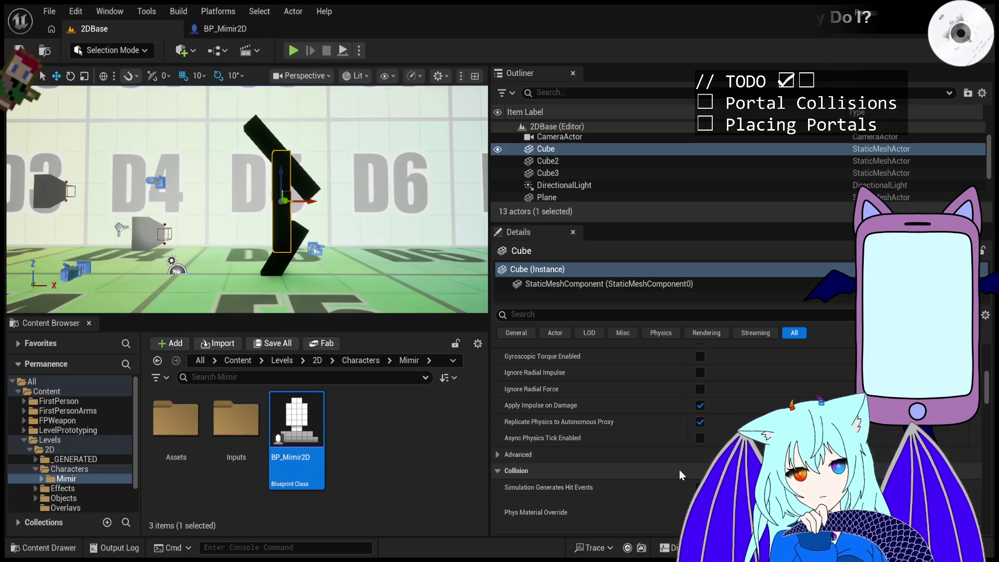
{"action": "scroll", "coordinate": [678, 470], "scroll_direction": "down", "scroll_amount": 5}
{"action": "left_click", "coordinate": [975, 434]}
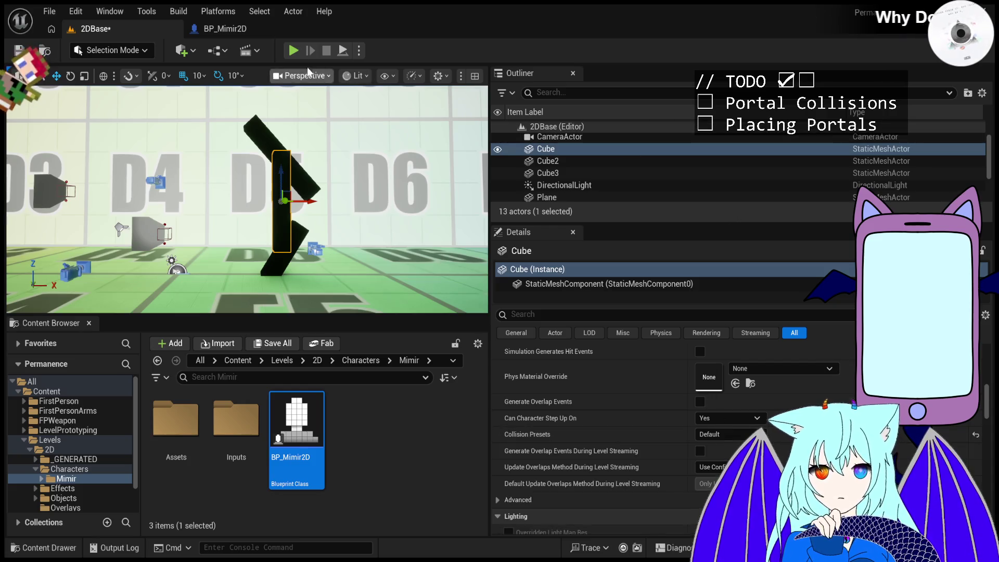
{"action": "left_click", "coordinate": [293, 51]}
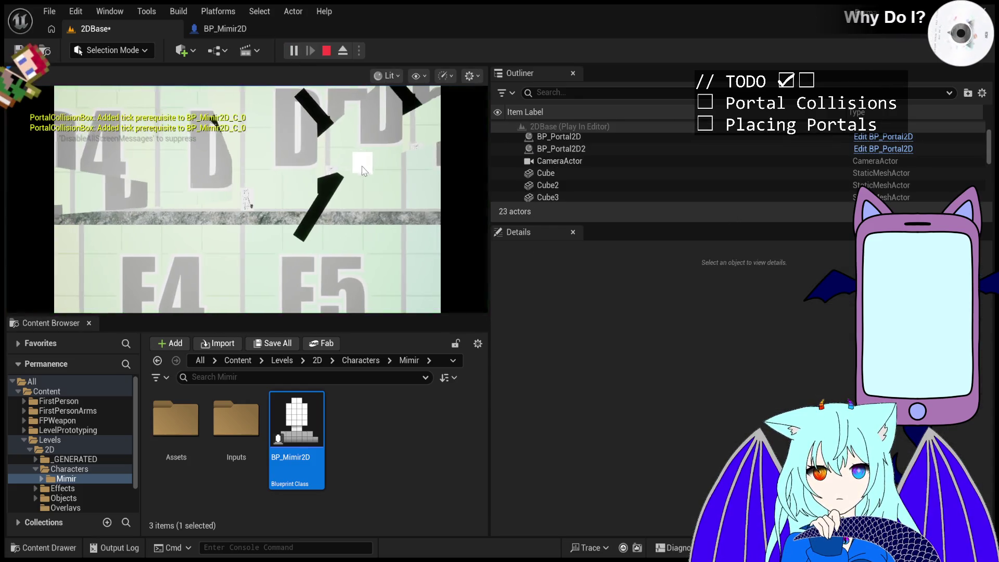
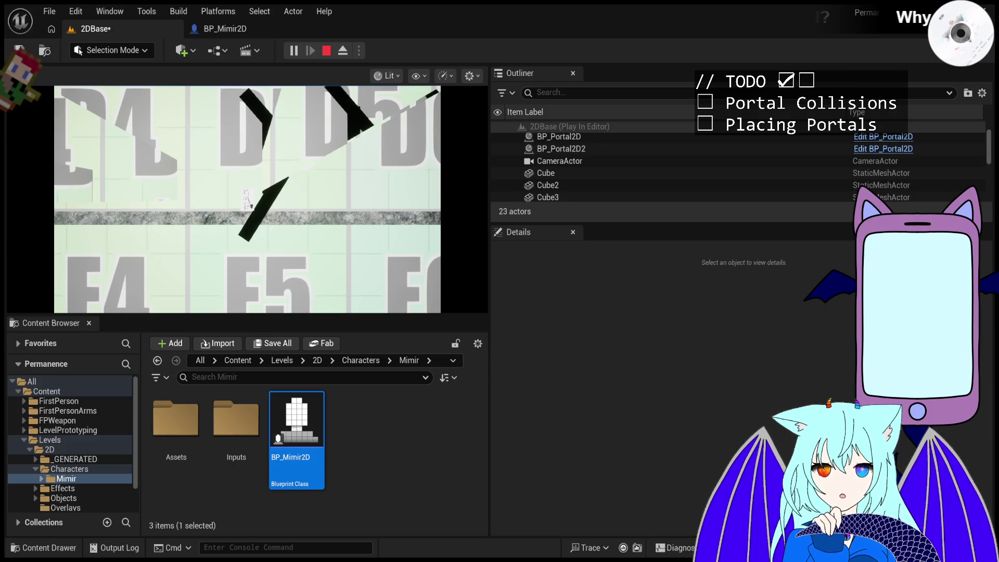
Move the player character, then collapse and re-expand the Permanence folder tree.
{"action": "key", "text": "a"}
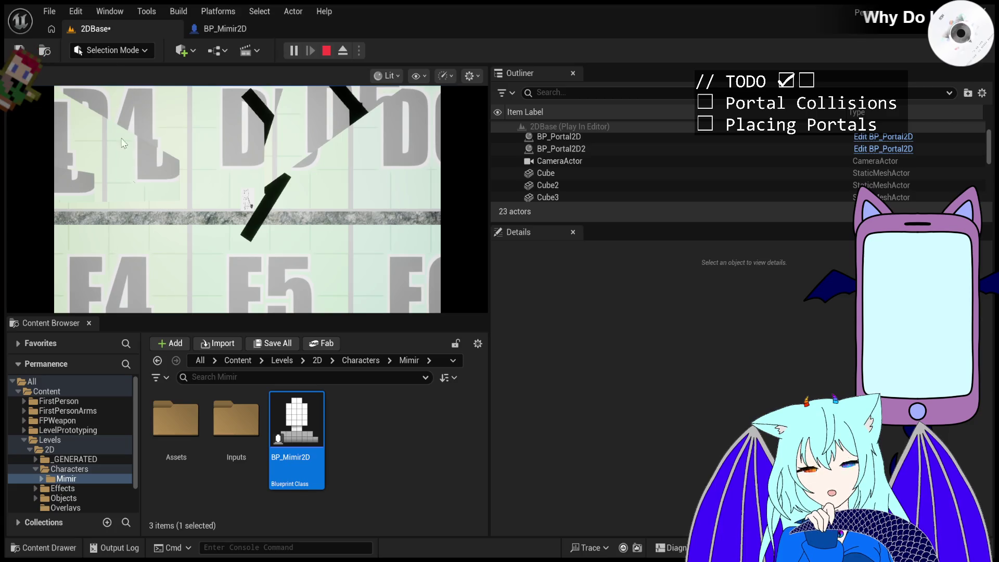
{"action": "left_click", "coordinate": [41, 366]}
{"action": "left_click", "coordinate": [41, 366]}
{"action": "left_click", "coordinate": [42, 366]}
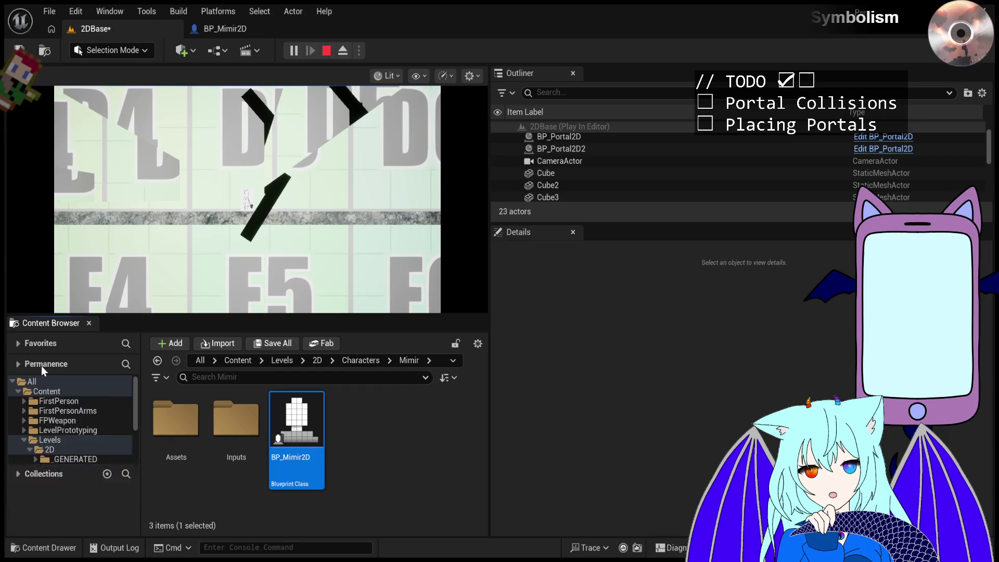
{"action": "left_click", "coordinate": [42, 366]}
{"action": "left_click", "coordinate": [42, 366]}
{"action": "left_click", "coordinate": [61, 363]}
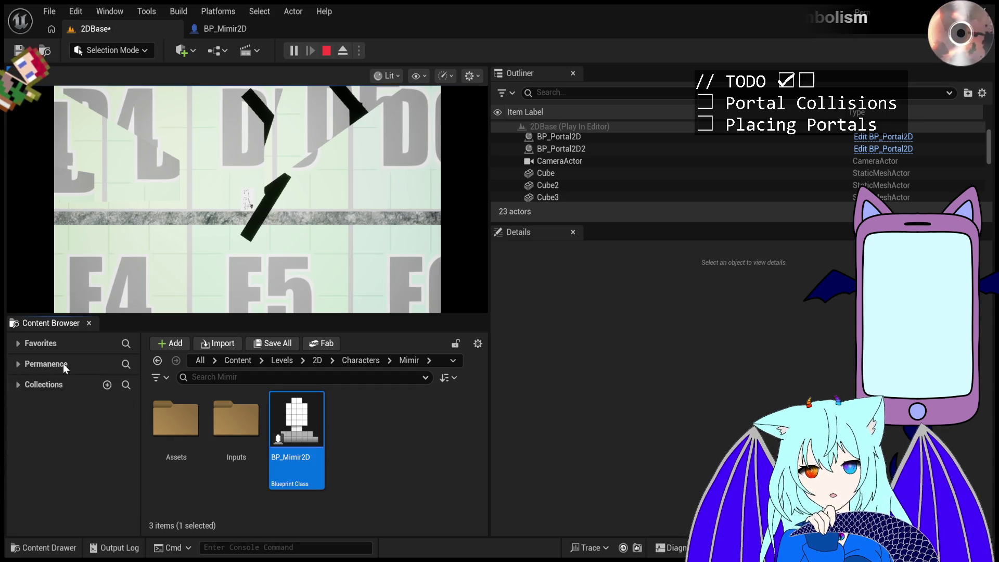
{"action": "left_click", "coordinate": [63, 363]}
{"action": "left_click", "coordinate": [64, 363]}
{"action": "left_click", "coordinate": [63, 363]}
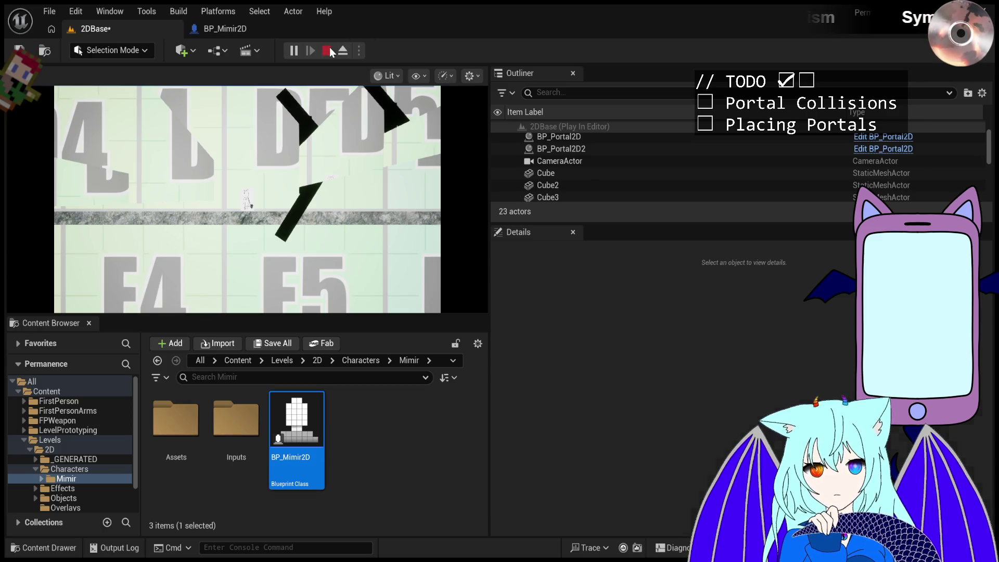
Stop and restart Play, take game input, then release the mouse with Shift+F1.
{"action": "left_click", "coordinate": [327, 51]}
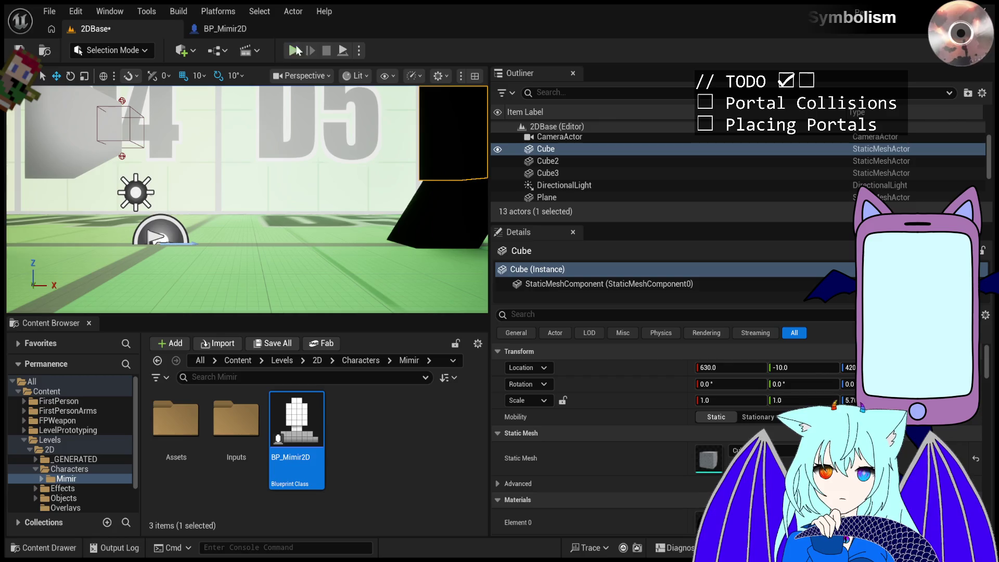
{"action": "key", "text": "alt+p"}
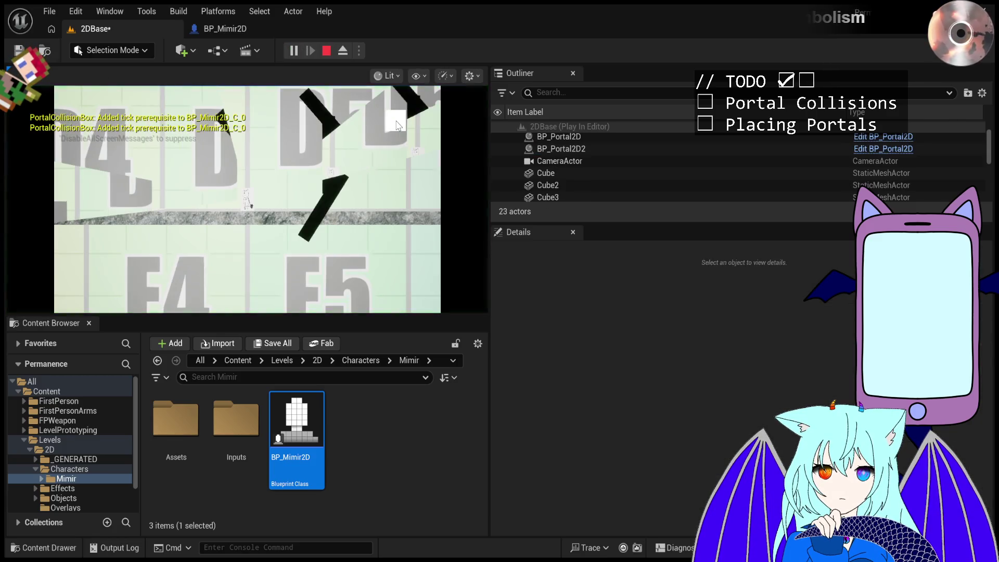
{"action": "left_click", "coordinate": [368, 149]}
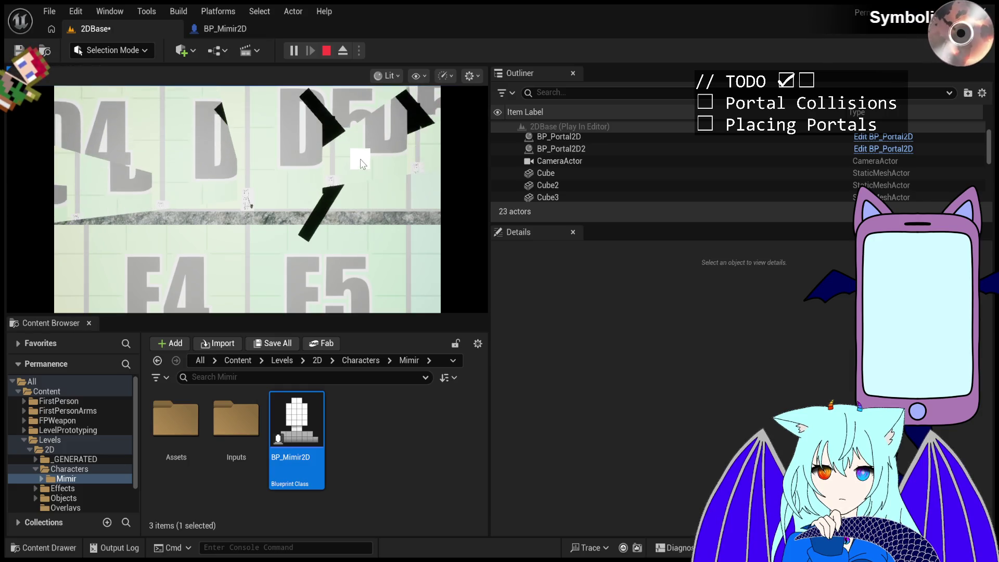
{"action": "key", "text": "shift+F1"}
{"action": "scroll", "coordinate": [566, 167], "scroll_direction": "down", "scroll_amount": 3}
{"action": "scroll", "coordinate": [570, 171], "scroll_direction": "up", "scroll_amount": 2}
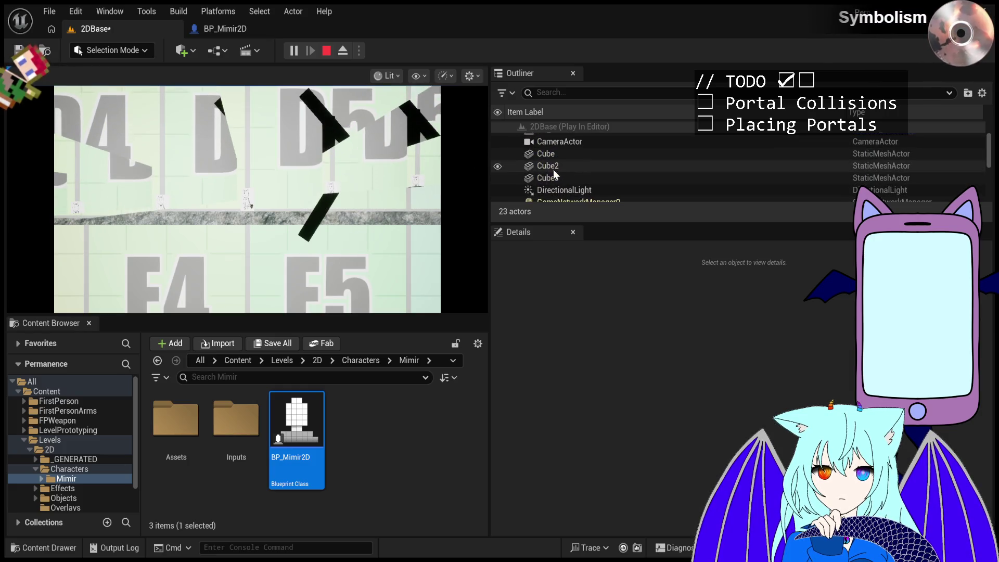
Select the Cube obstacle, review its StaticMeshComponent properties, and stop the game.
{"action": "left_click", "coordinate": [557, 151]}
{"action": "left_click", "coordinate": [585, 282]}
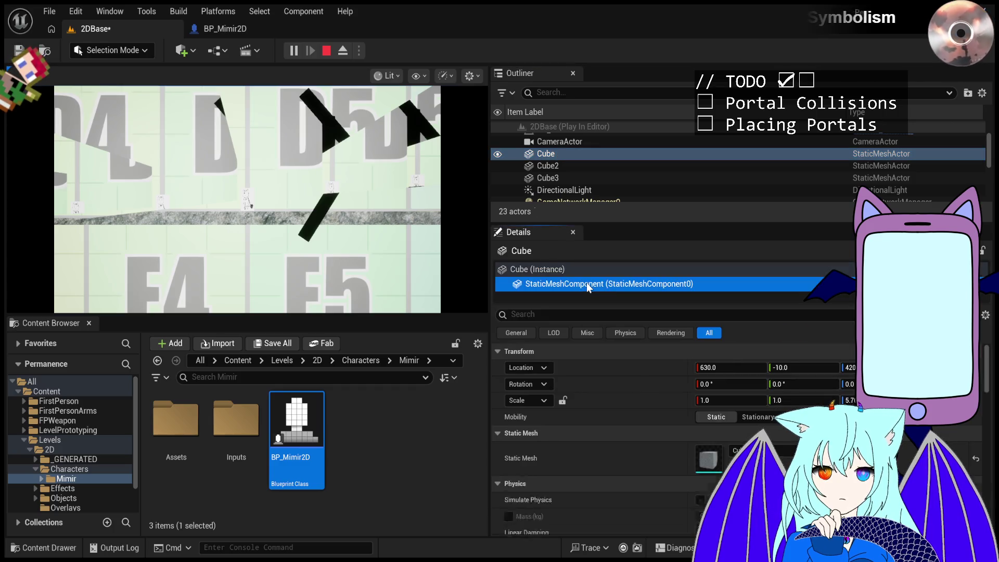
{"action": "left_click", "coordinate": [593, 274]}
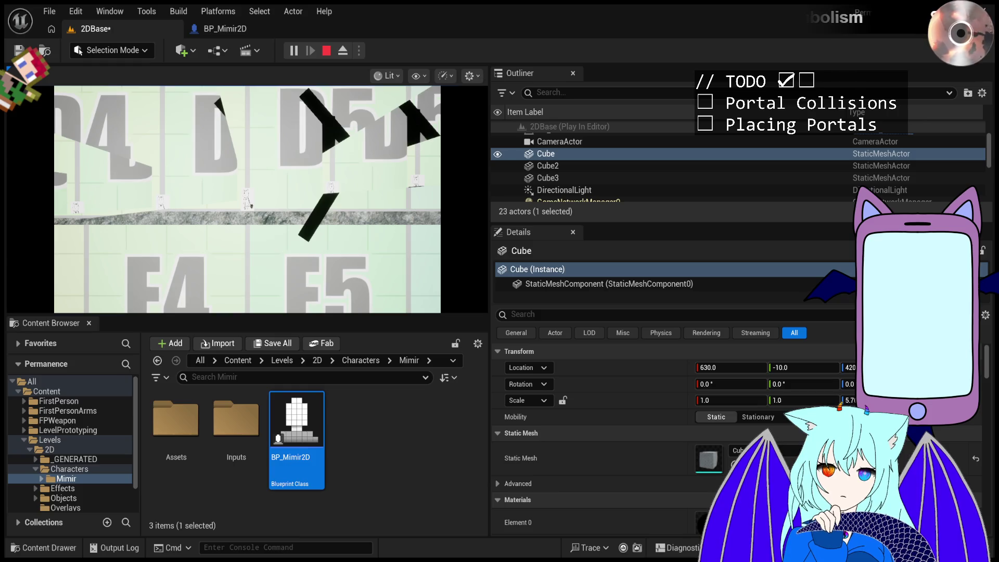
{"action": "left_click", "coordinate": [599, 284]}
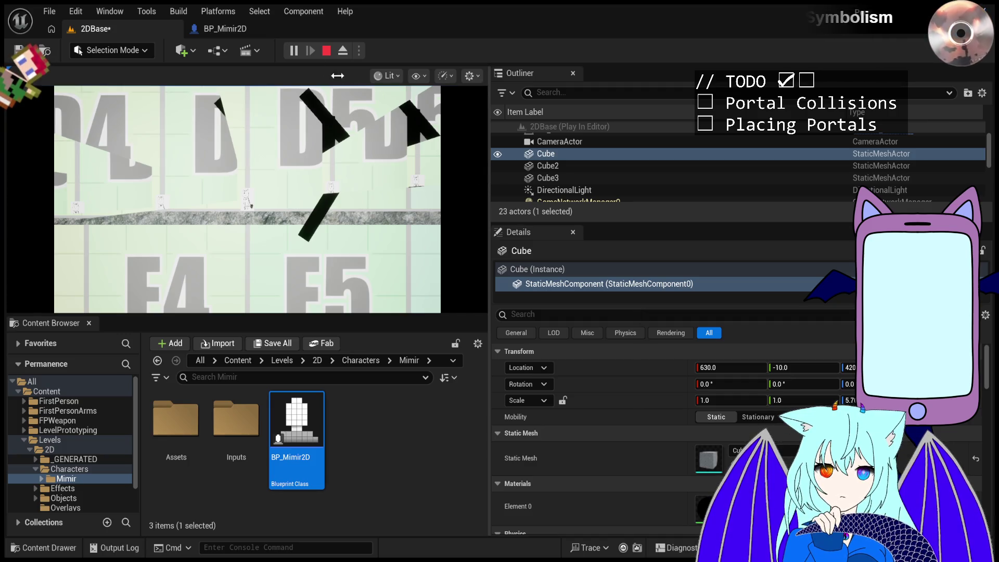
{"action": "left_click", "coordinate": [327, 51]}
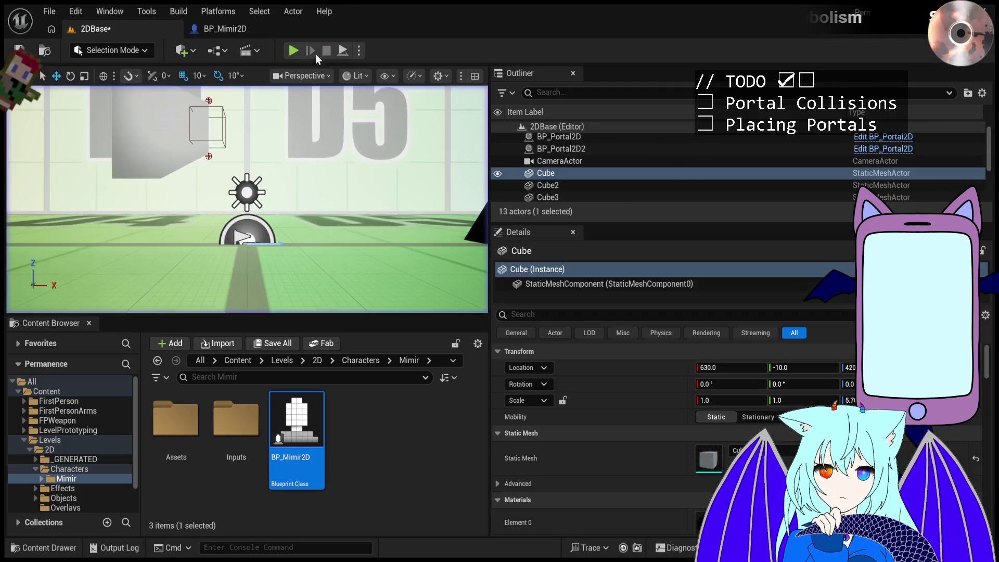
{"action": "left_click", "coordinate": [296, 53]}
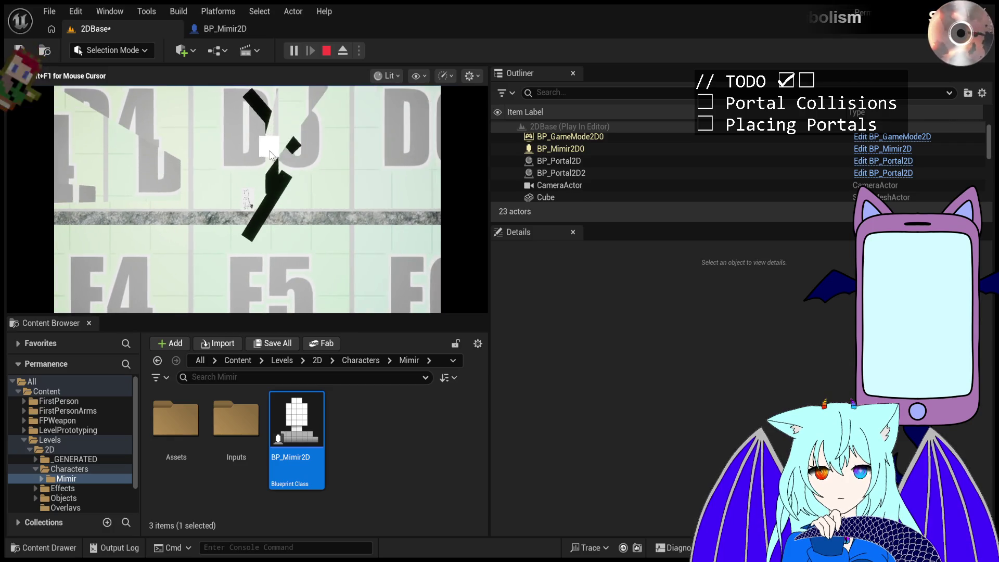
{"action": "left_click", "coordinate": [278, 118]}
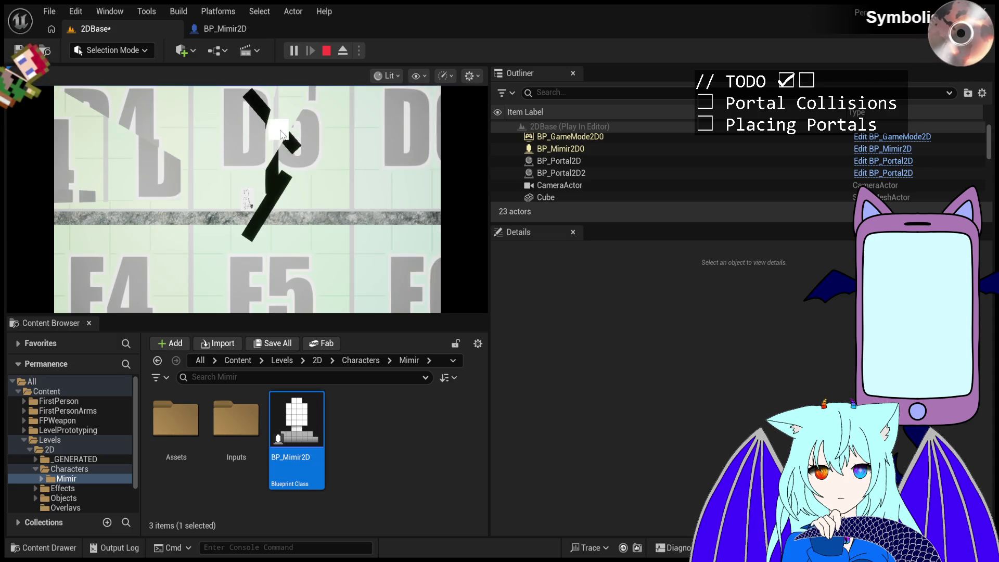
{"action": "key", "text": "Escape"}
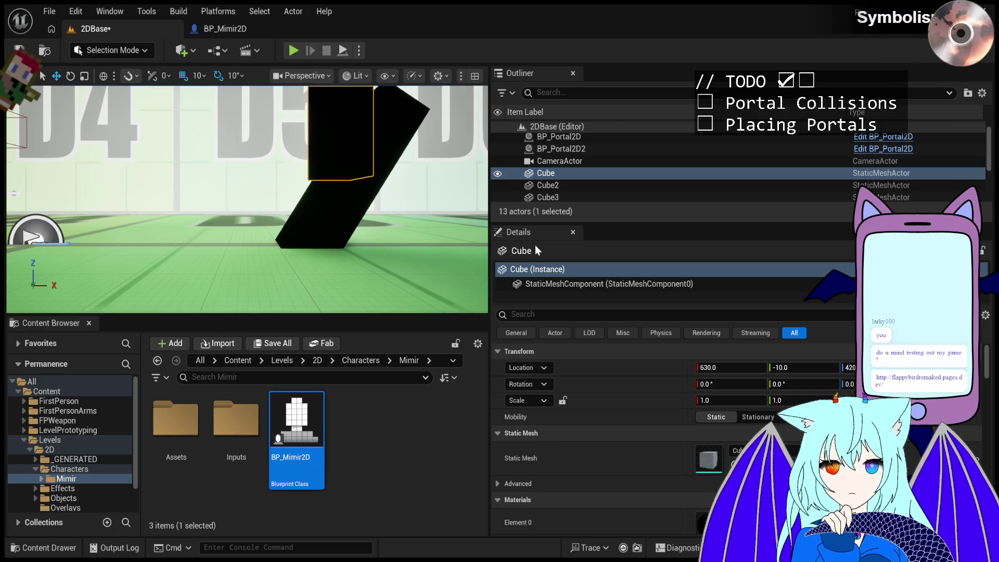
Check the Cube's StaticMeshComponent, frame the cube between D4–D6, and start Play.
{"action": "left_click", "coordinate": [581, 283]}
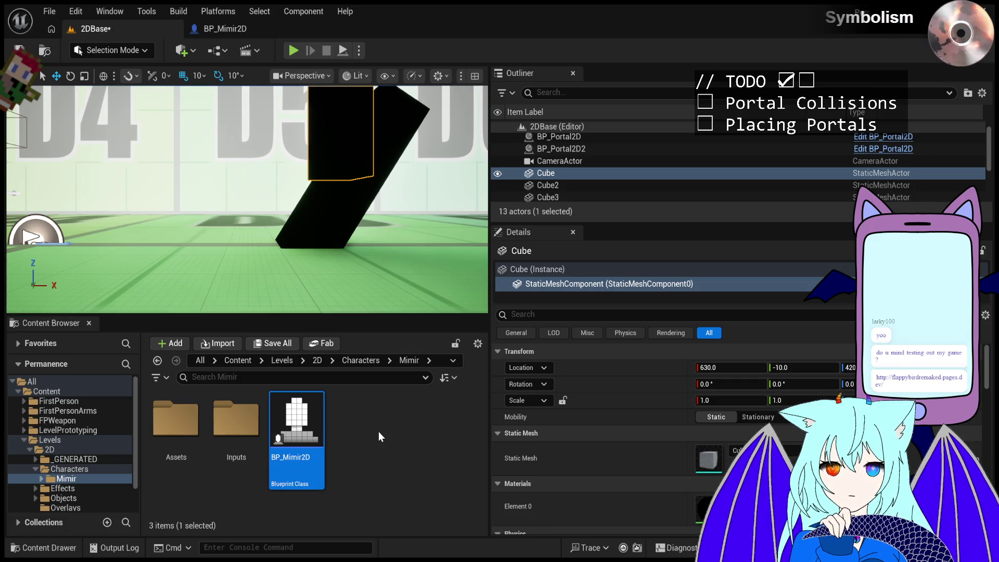
{"action": "left_click", "coordinate": [41, 479]}
{"action": "scroll", "coordinate": [90, 477], "scroll_direction": "down", "scroll_amount": 2}
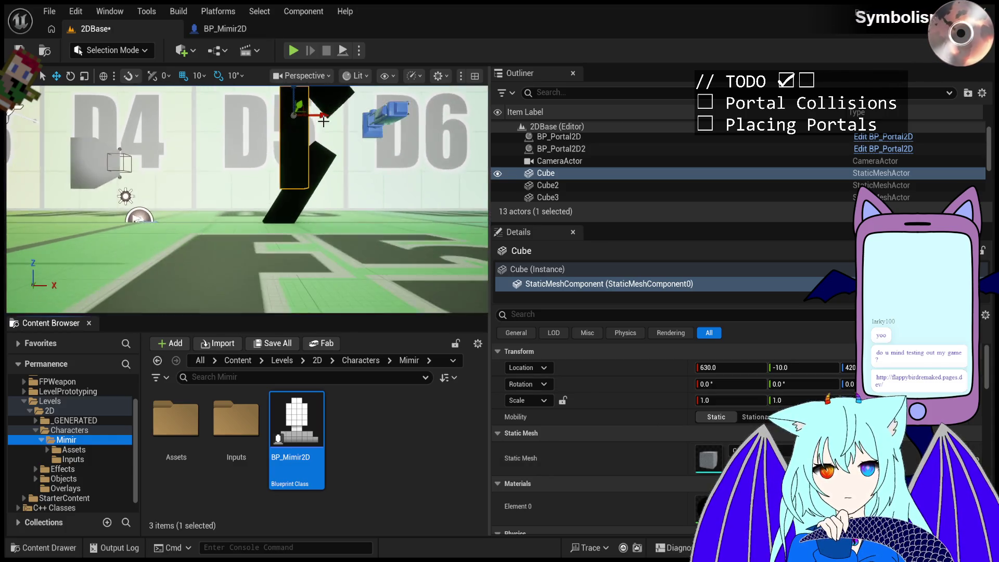
{"action": "left_click_drag", "start_coordinate": [316, 145], "coordinate": [300, 183]}
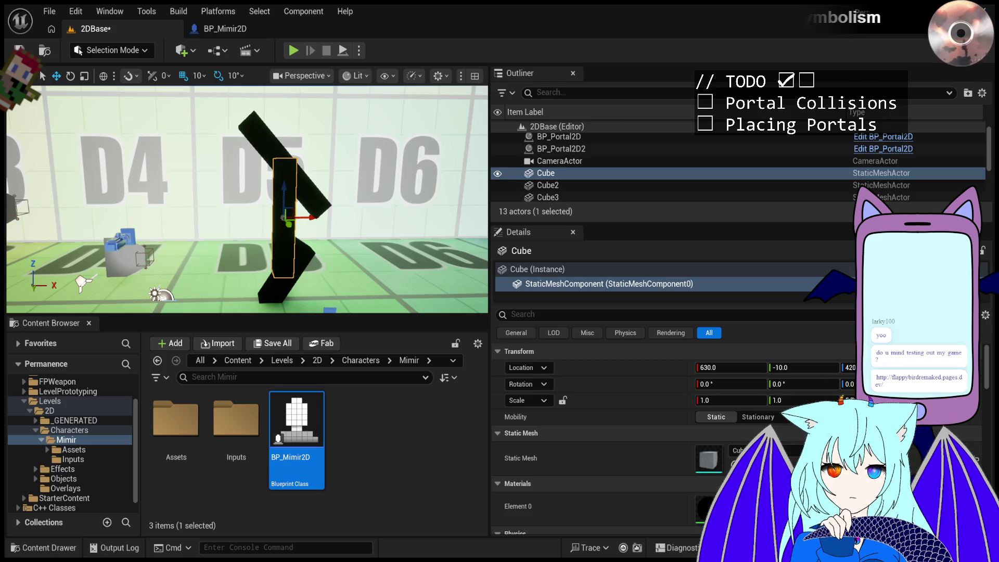
{"action": "left_click", "coordinate": [293, 50]}
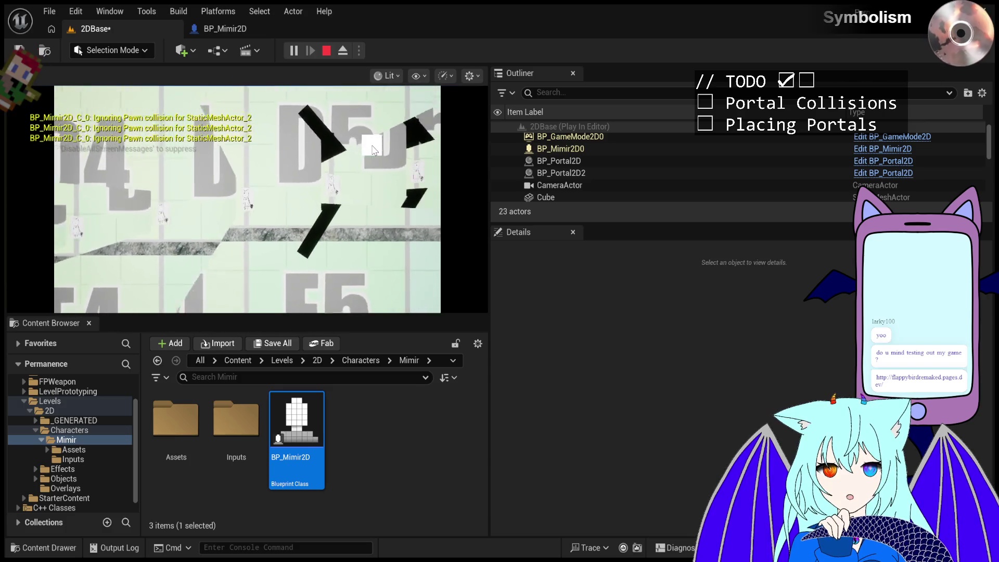
End the test session, centre the view on the Cube obstacle, and start another play test.
{"action": "key", "text": "Escape"}
{"action": "key", "text": "f"}
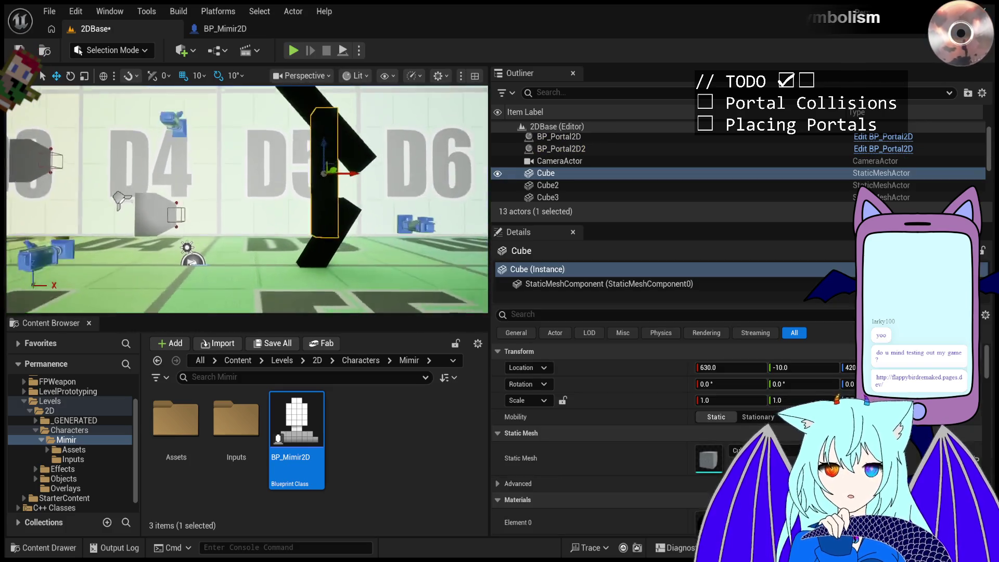
{"action": "scroll", "coordinate": [598, 432], "scroll_direction": "down", "scroll_amount": 8}
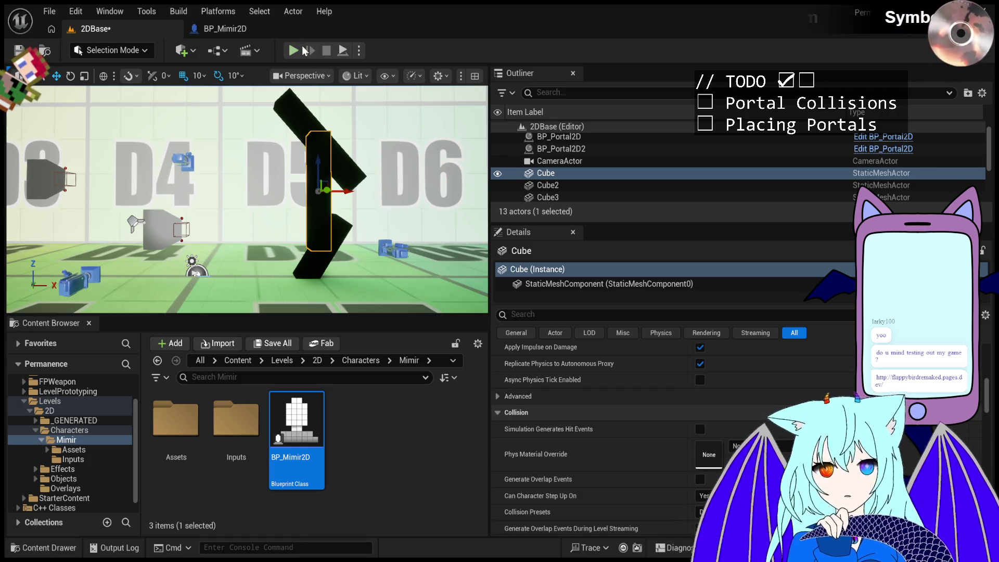
{"action": "key", "text": "alt+p"}
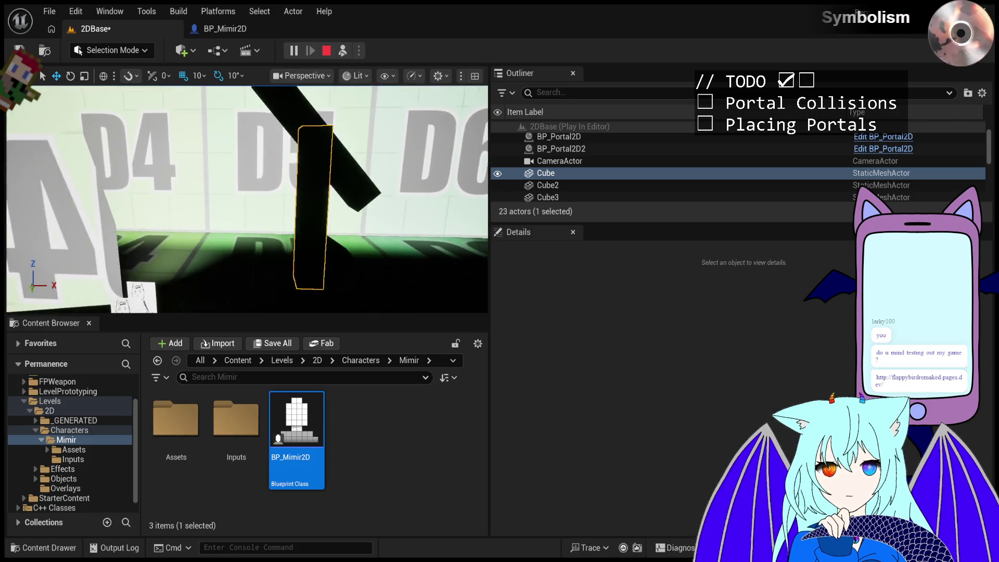
Possess the character in the game view, then eject with F8 to inspect the Cube.
{"action": "left_click", "coordinate": [348, 49]}
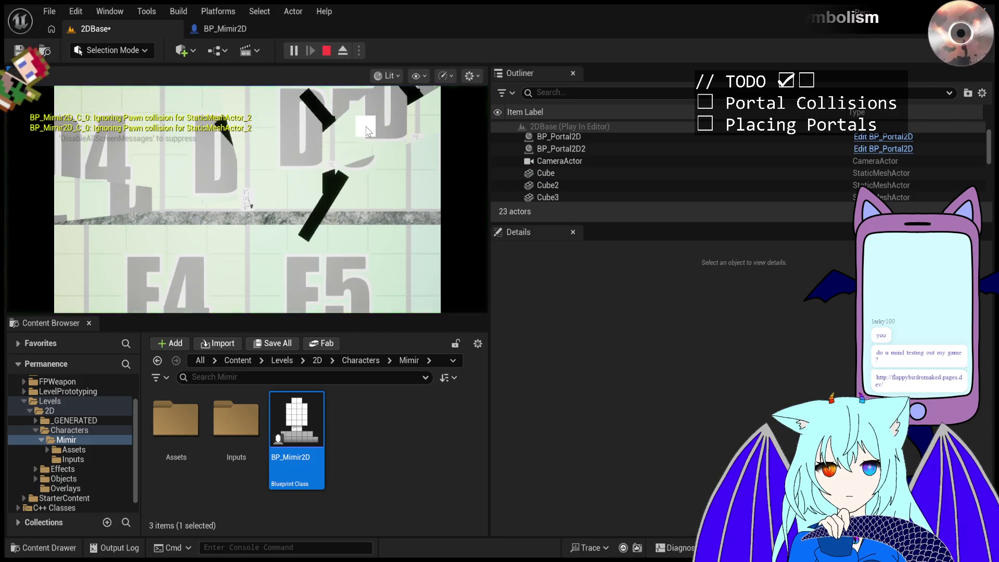
{"action": "key", "text": "F8"}
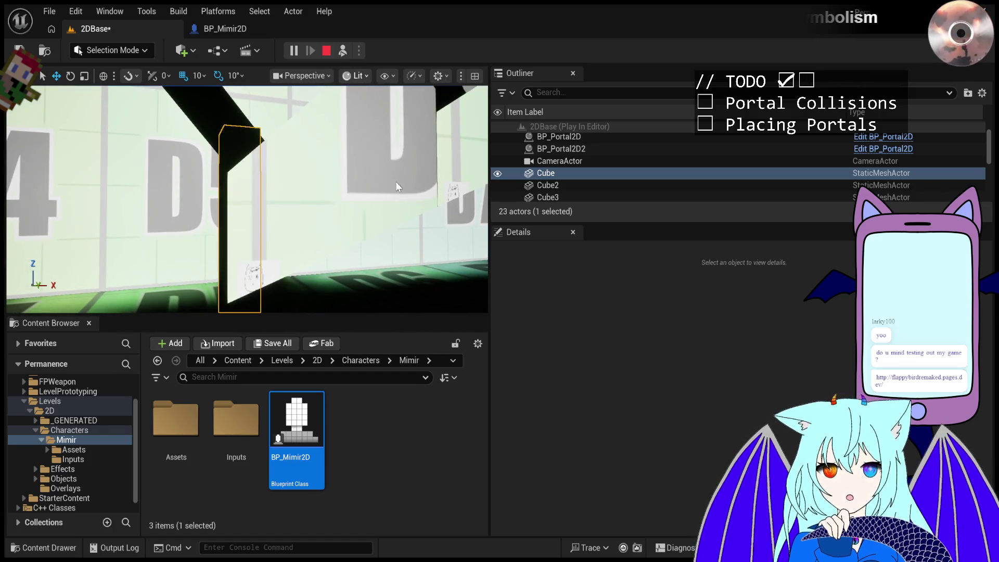
{"action": "left_click", "coordinate": [408, 227]}
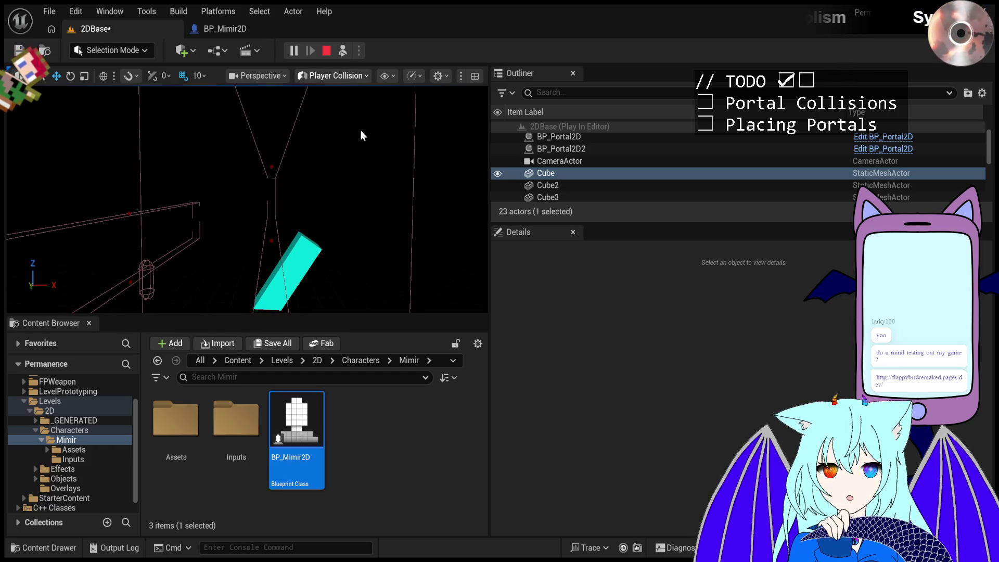
{"action": "key", "text": "alt+4"}
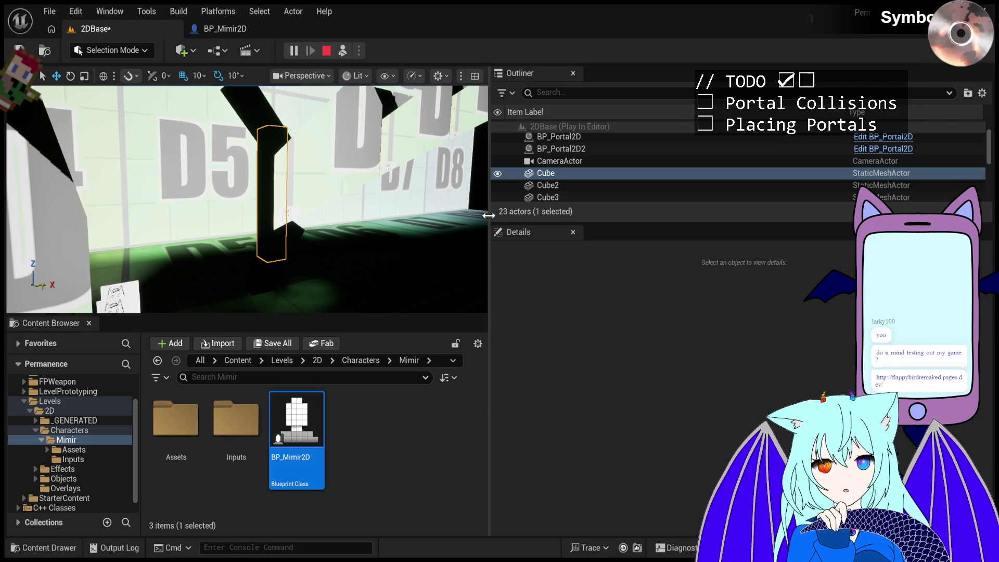
{"action": "mouse_move", "coordinate": [526, 213]}
{"action": "left_mouse_down"}
{"action": "mouse_move", "coordinate": [694, 231]}
{"action": "mouse_move", "coordinate": [604, 245]}
{"action": "left_mouse_up"}
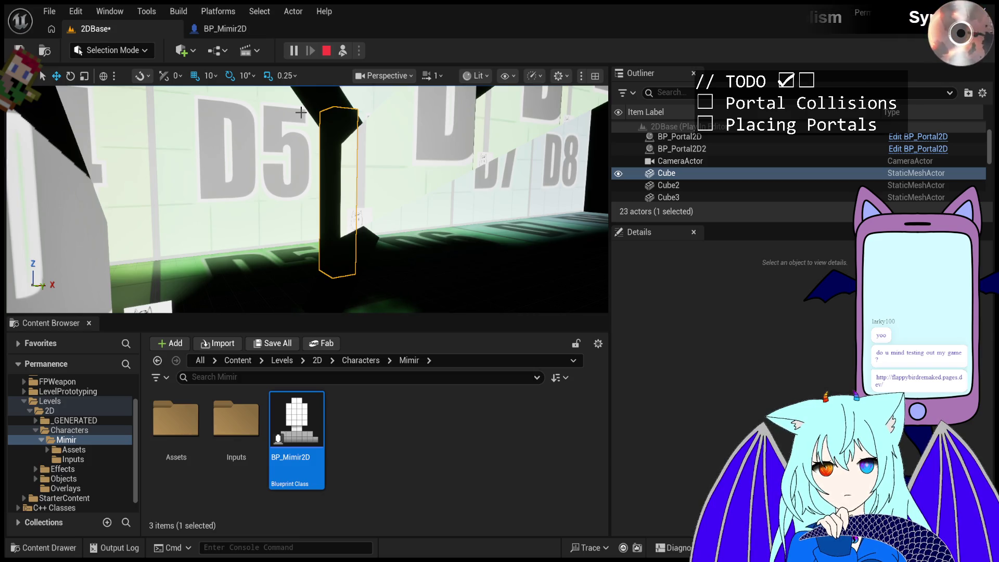
Fly the camera left toward the Cube pillar by D4 and switch to Visibility Collision view.
{"action": "key", "text": "a"}
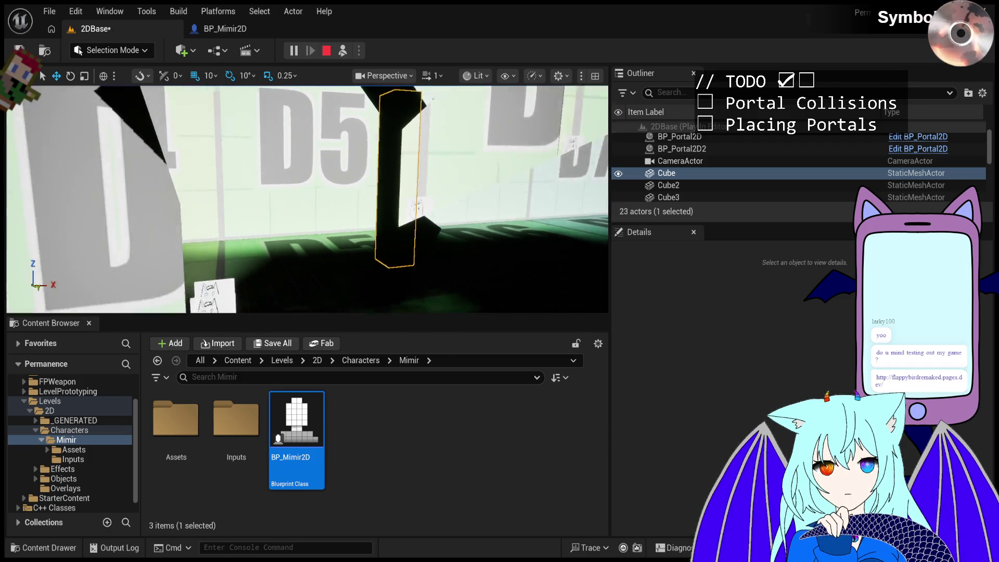
{"action": "key", "text": "a"}
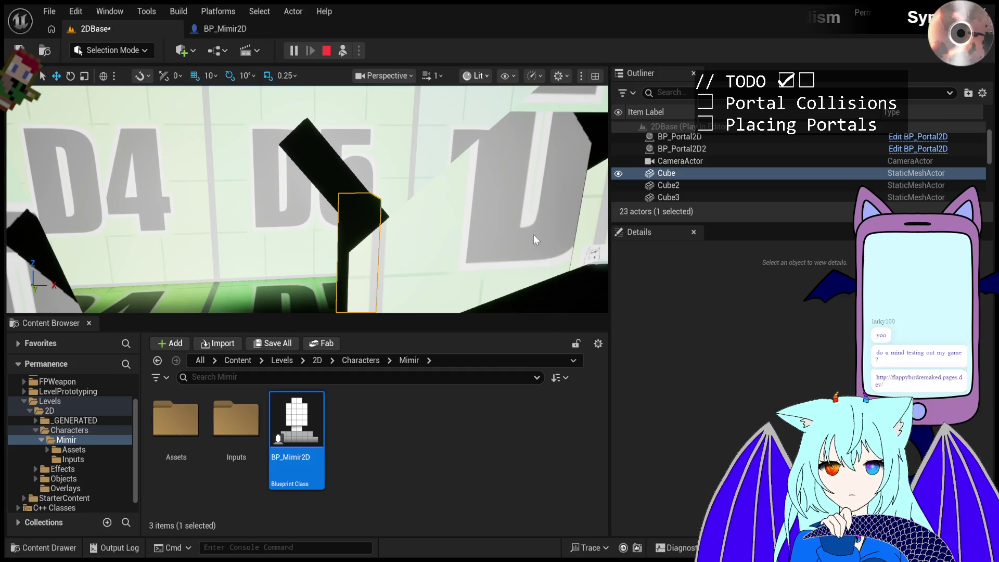
{"action": "key", "text": "alt+c"}
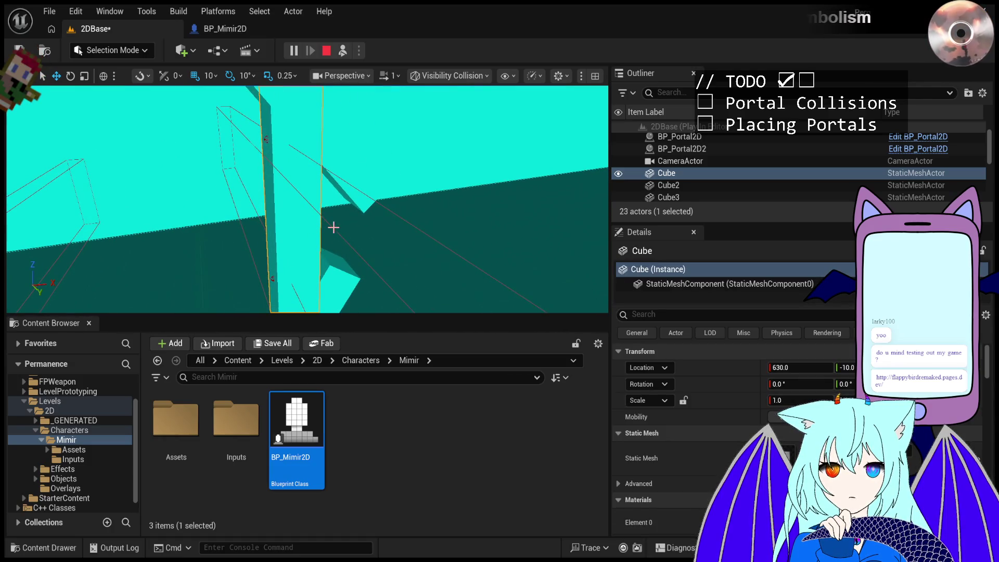
Scroll the Cube's Details down to its Collision section, then select the BP_Portal2D actor.
{"action": "scroll", "coordinate": [688, 385], "scroll_direction": "down", "scroll_amount": 10}
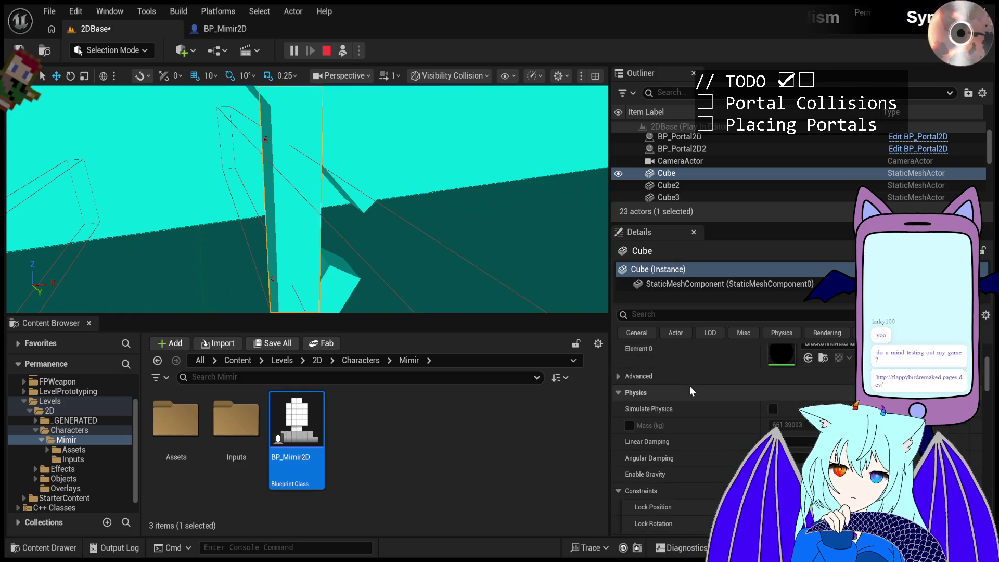
{"action": "scroll", "coordinate": [689, 386], "scroll_direction": "down", "scroll_amount": 5}
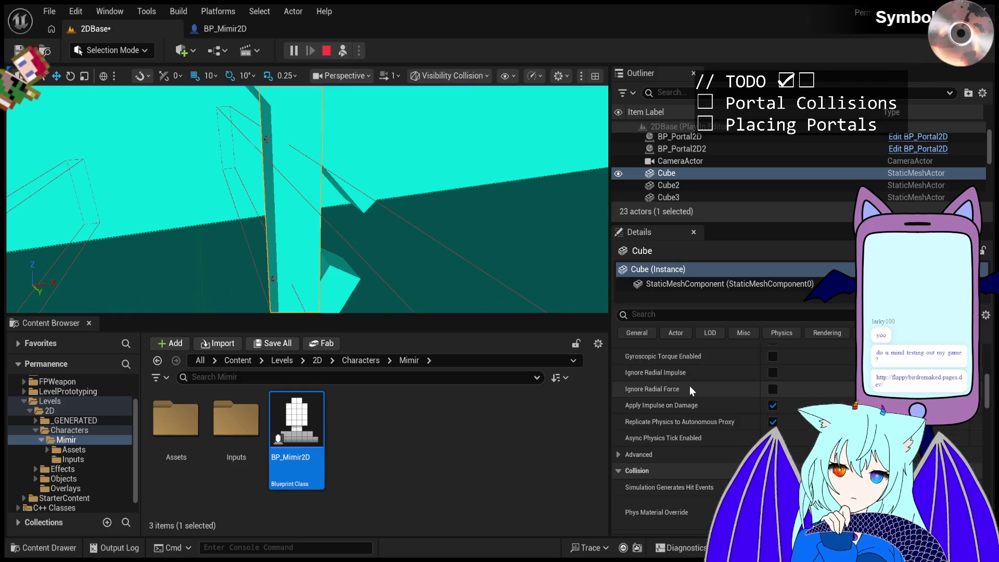
{"action": "scroll", "coordinate": [688, 386], "scroll_direction": "down", "scroll_amount": 2}
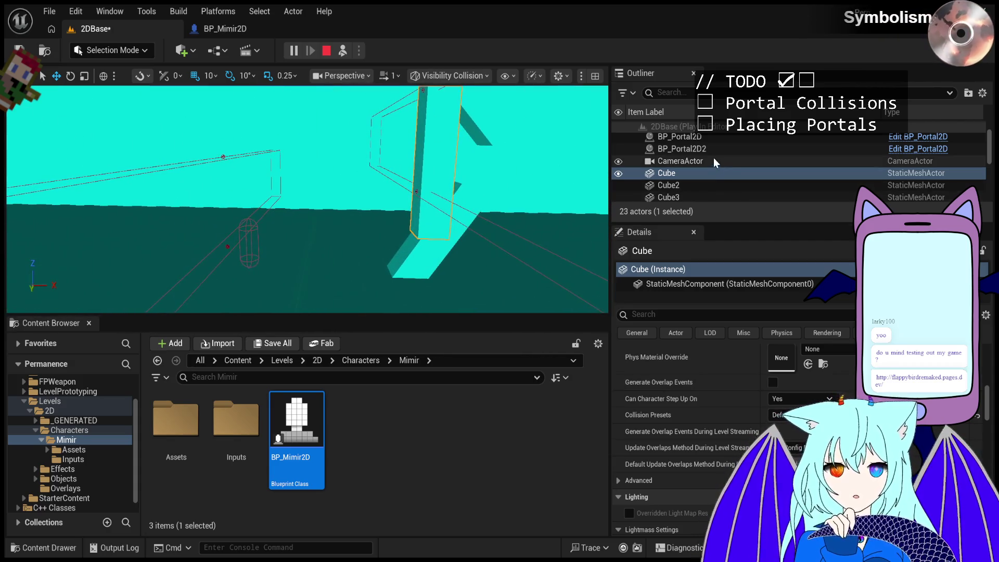
{"action": "scroll", "coordinate": [710, 150], "scroll_direction": "up", "scroll_amount": 2}
{"action": "left_click", "coordinate": [709, 164]}
Focus BP_Mimir2D0, filter Details by 'generate', select the Cube pillar, and retake character control.
{"action": "double_click", "coordinate": [709, 152]}
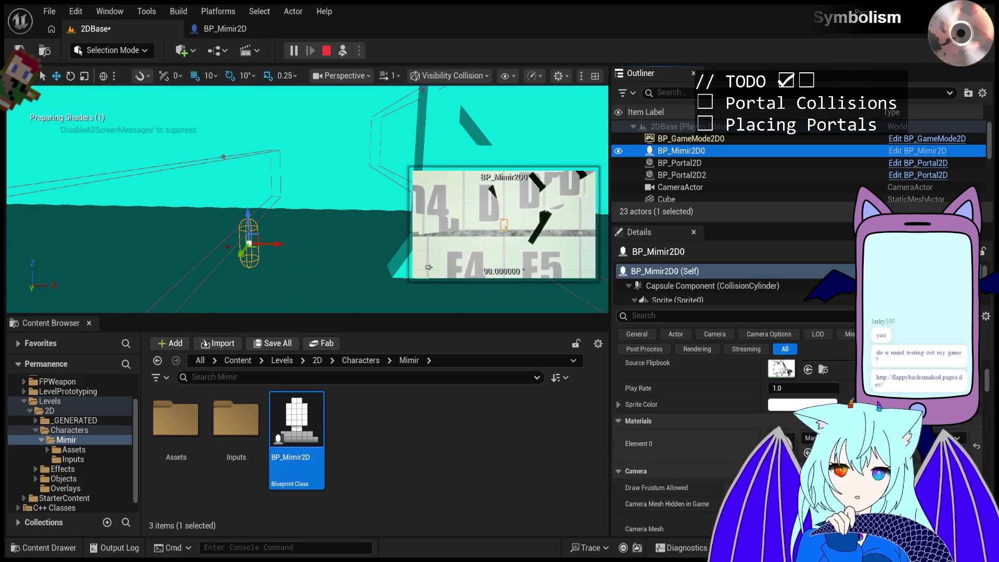
{"action": "scroll", "coordinate": [744, 377], "scroll_direction": "down", "scroll_amount": 10}
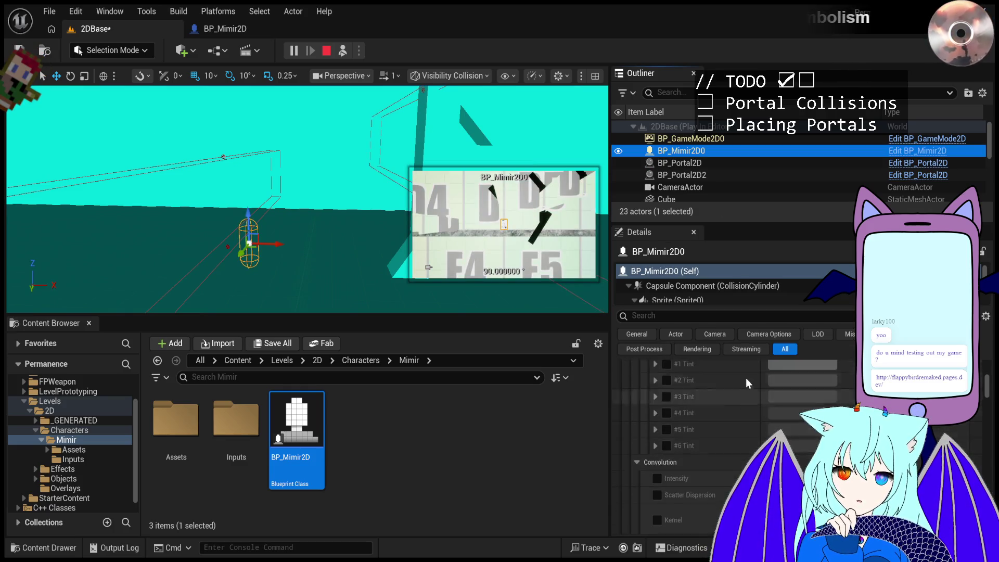
{"action": "scroll", "coordinate": [717, 418], "scroll_direction": "up", "scroll_amount": 5}
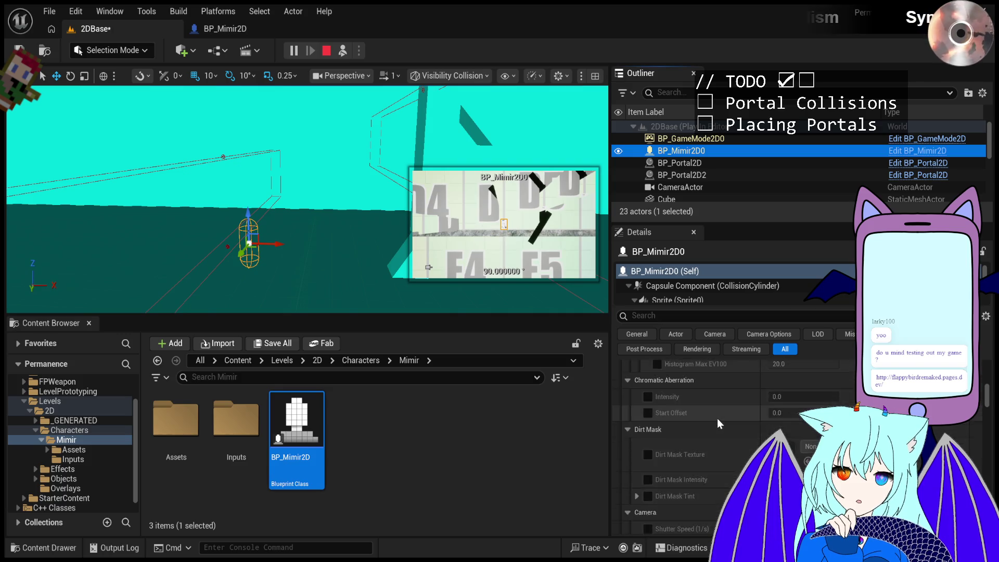
{"action": "left_click", "coordinate": [698, 314]}
{"action": "type", "text": "generate"}
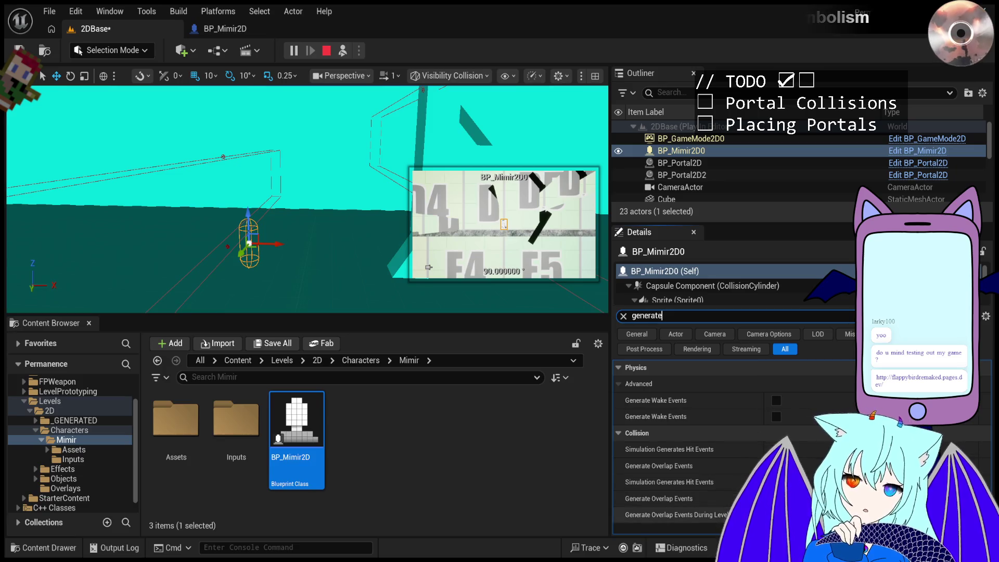
{"action": "left_click", "coordinate": [333, 163]}
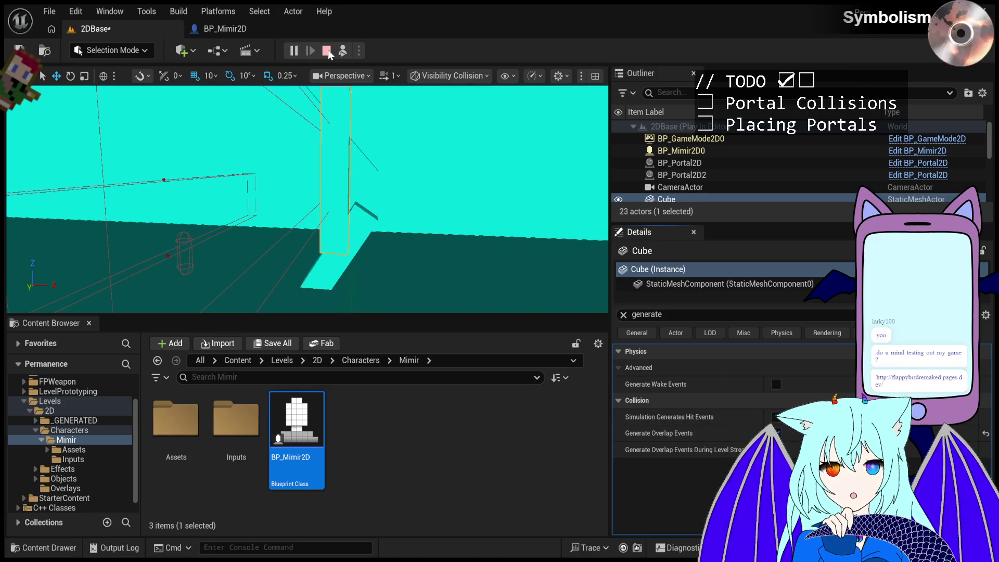
{"action": "left_click", "coordinate": [344, 51]}
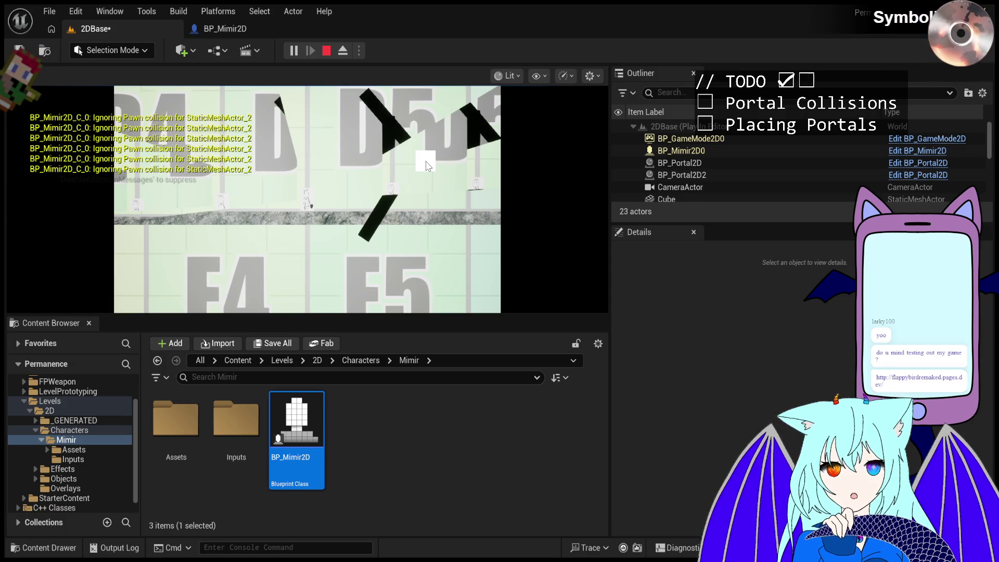
Stop the game, select Cube, enable Generate Overlap Events, and start Play again.
{"action": "key", "text": "Escape"}
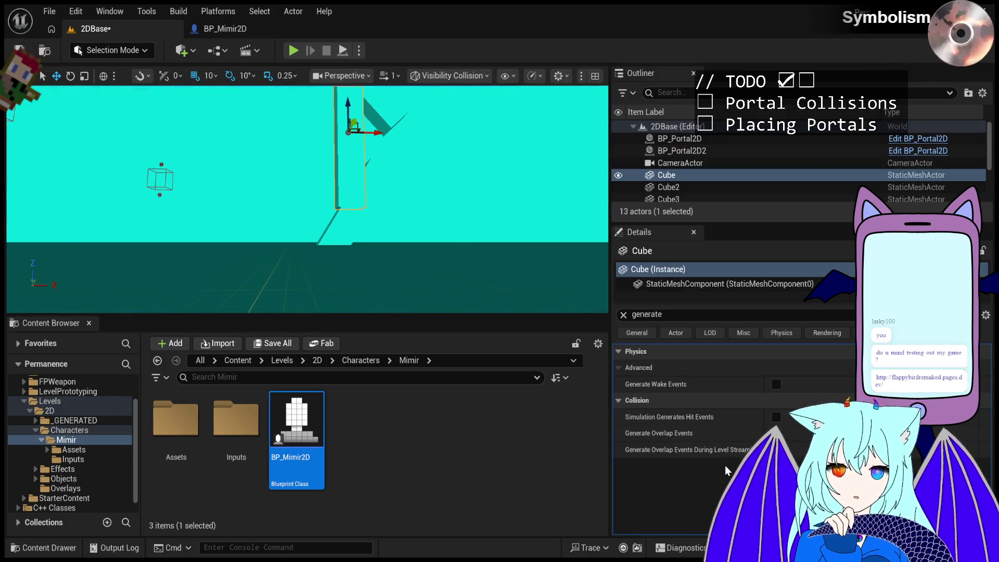
{"action": "left_click", "coordinate": [687, 183]}
{"action": "left_click", "coordinate": [689, 175]}
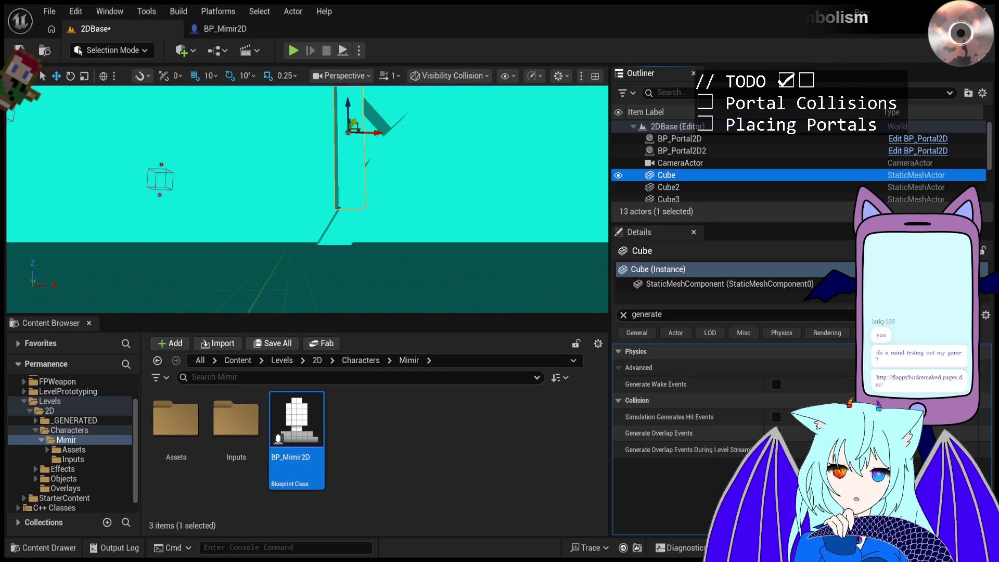
{"action": "left_click", "coordinate": [776, 433]}
{"action": "left_click", "coordinate": [292, 50]}
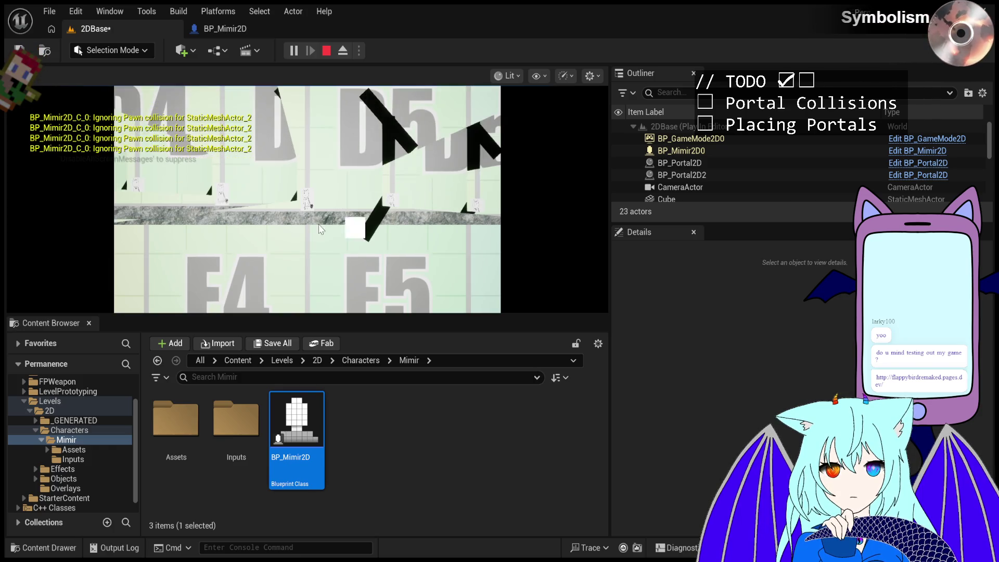
Restart the play session, place a portal in the running game, then stop it.
{"action": "key", "text": "Escape"}
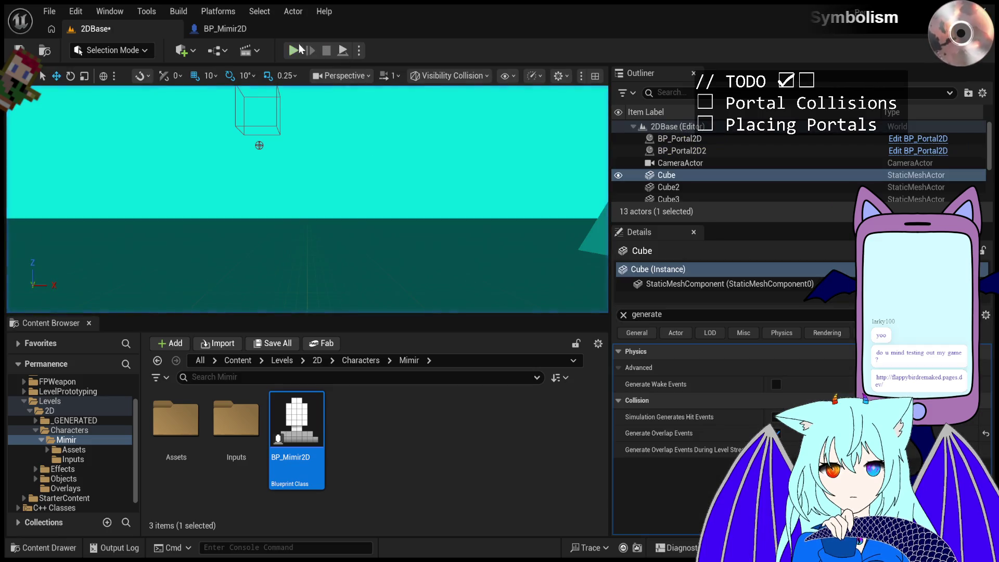
{"action": "left_click", "coordinate": [300, 50]}
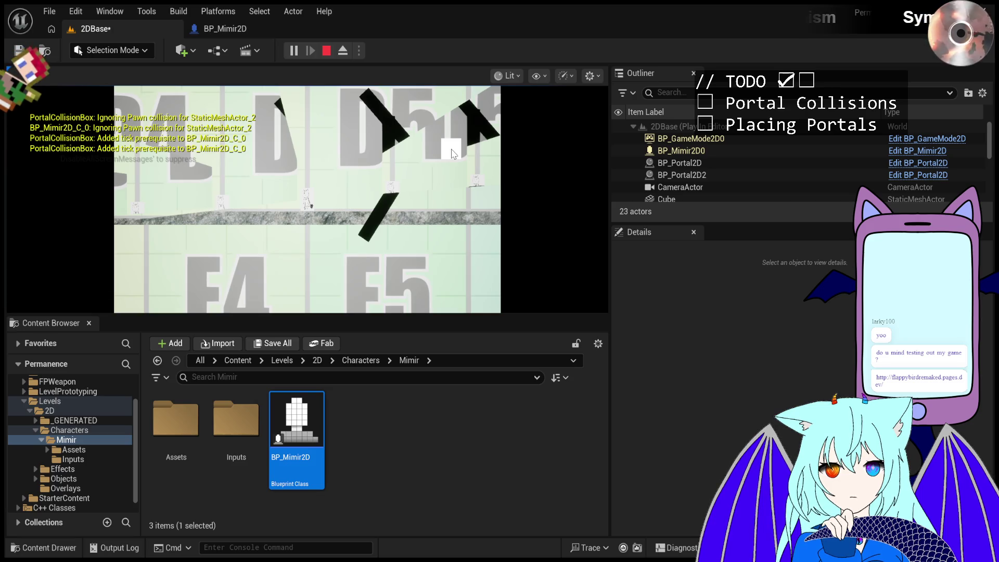
{"action": "left_click", "coordinate": [452, 154]}
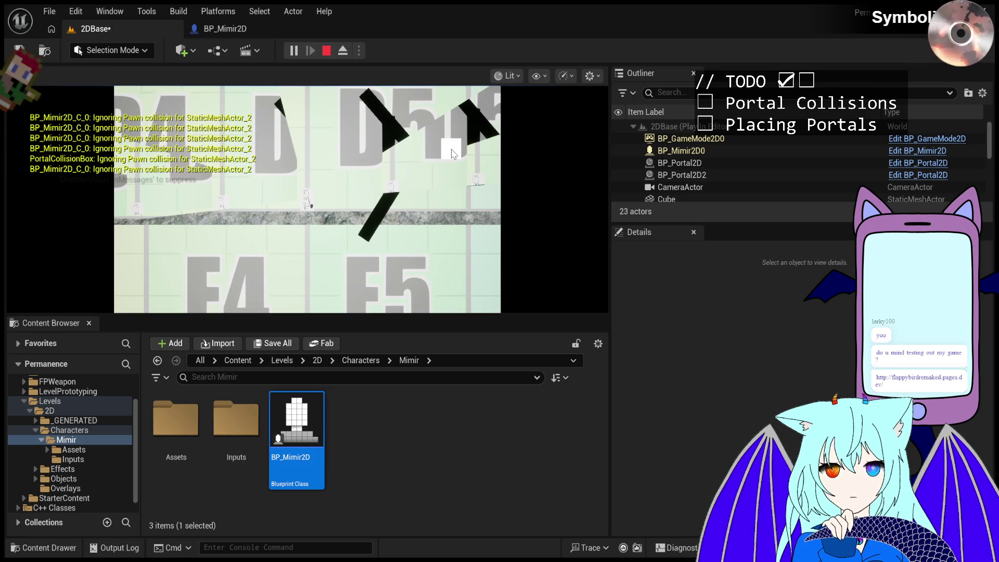
{"action": "left_click", "coordinate": [460, 205]}
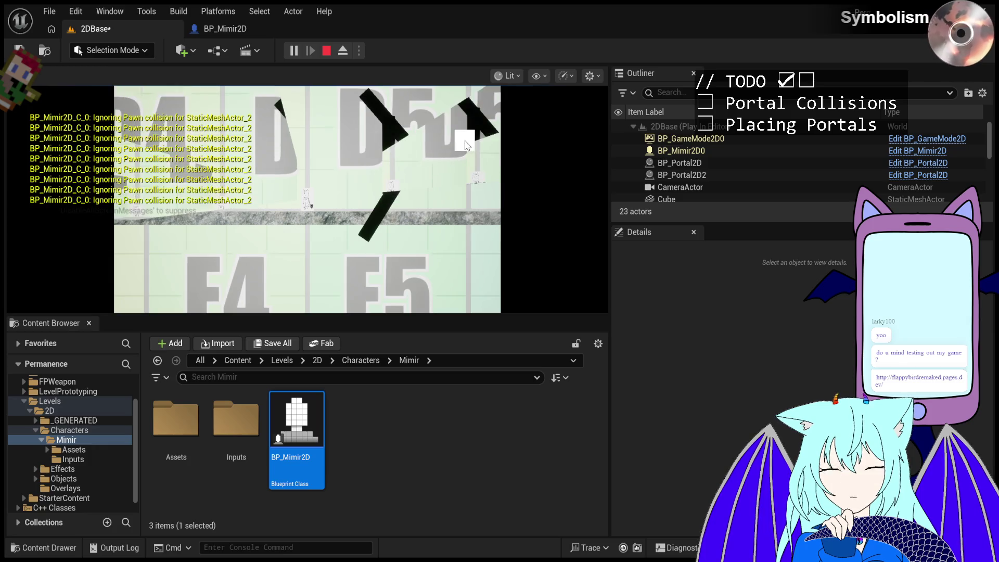
{"action": "key", "text": "Escape"}
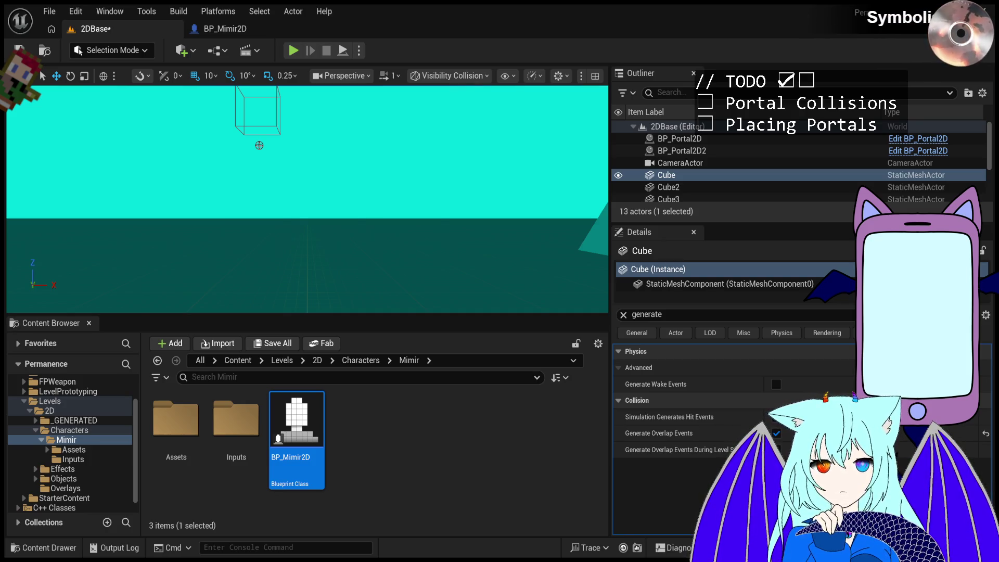
Switch the viewport back to Lit shading and fly in to centre the Cube pillar.
{"action": "mouse_move", "coordinate": [434, 228]}
{"action": "left_mouse_down"}
{"action": "mouse_move", "coordinate": [408, 210]}
{"action": "mouse_move", "coordinate": [452, 200]}
{"action": "left_mouse_up"}
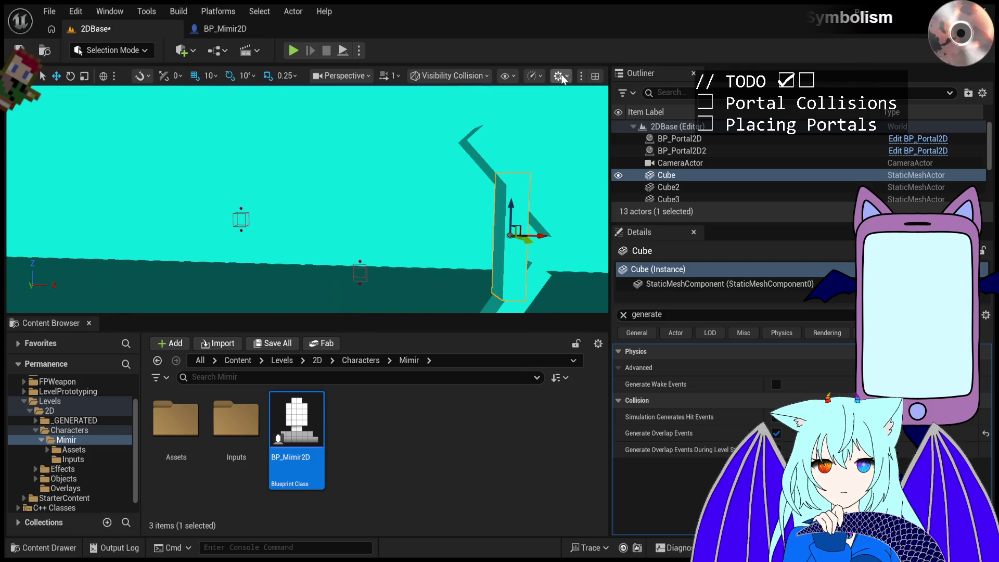
{"action": "key", "text": "alt+4"}
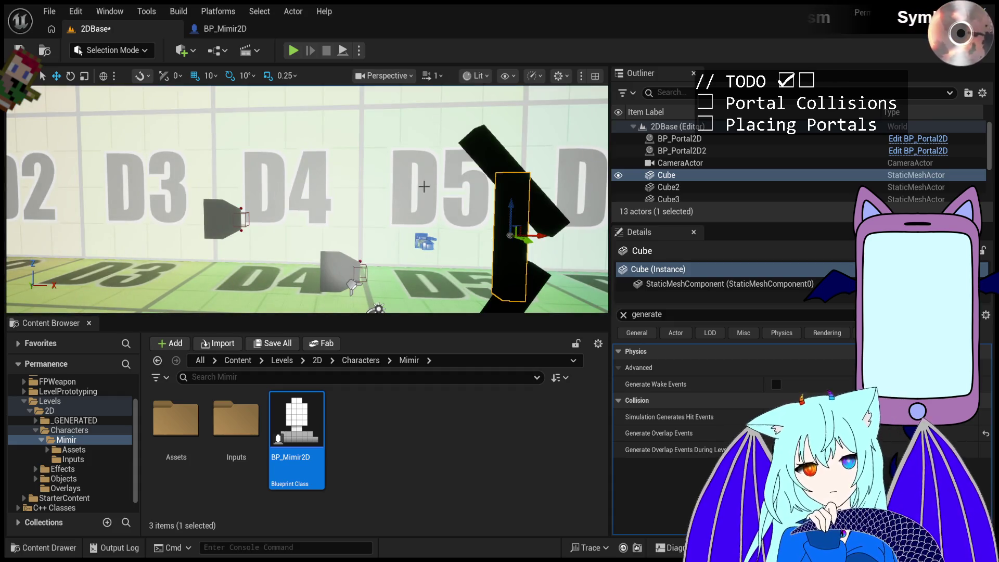
{"action": "mouse_move", "coordinate": [425, 186]}
{"action": "left_mouse_down"}
{"action": "mouse_move", "coordinate": [448, 156]}
{"action": "mouse_move", "coordinate": [416, 160]}
{"action": "mouse_move", "coordinate": [424, 186]}
{"action": "mouse_move", "coordinate": [411, 185]}
{"action": "mouse_move", "coordinate": [421, 208]}
{"action": "mouse_move", "coordinate": [447, 208]}
{"action": "left_mouse_up"}
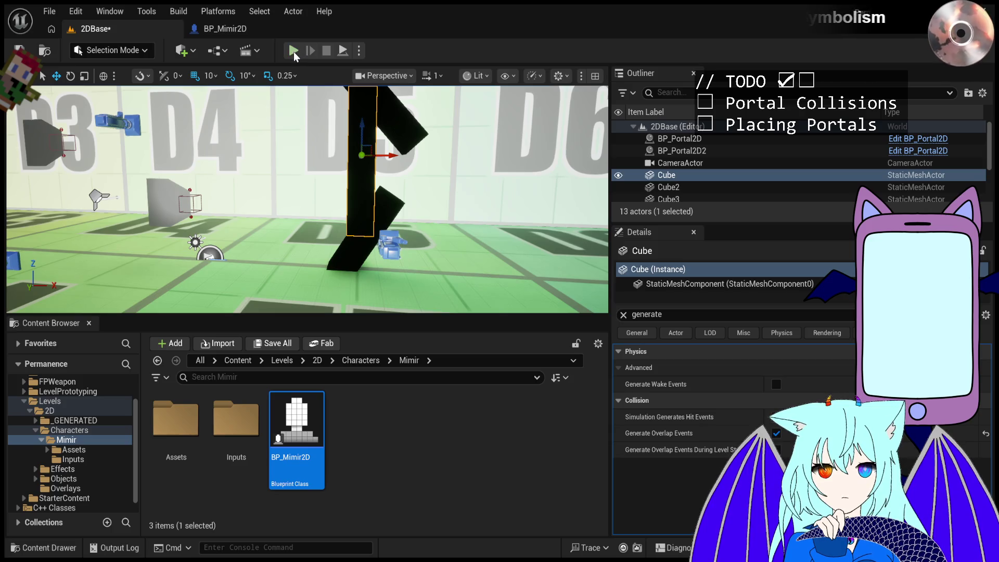
{"action": "key", "text": "f"}
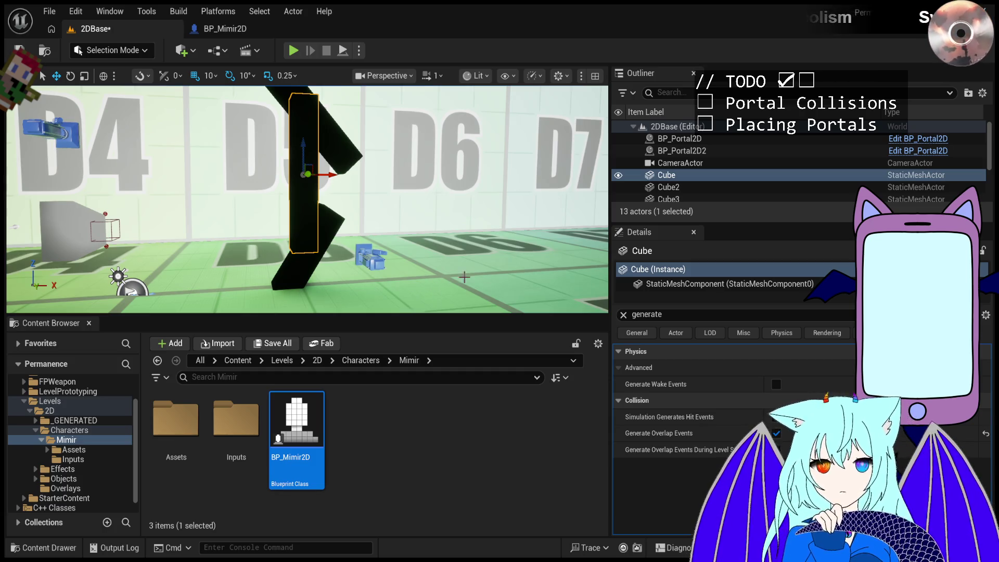
Uncheck Generate Overlap Events in the Cube's Collision settings.
{"action": "left_click", "coordinate": [776, 433]}
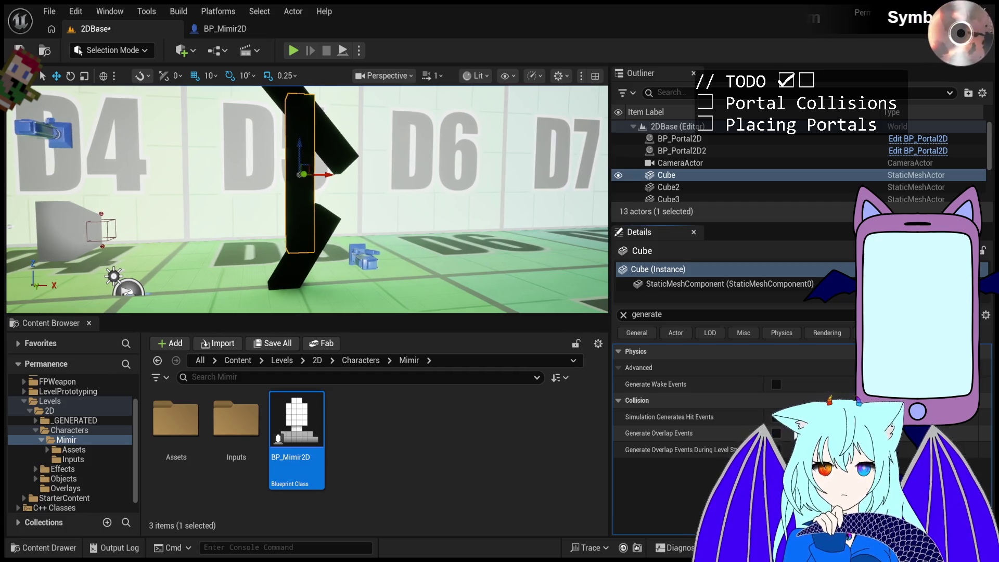
Pull the view back from the pillar, playtest with Cube overlap events off, then exit with Esc.
{"action": "left_click_drag", "start_coordinate": [354, 225], "coordinate": [337, 242]}
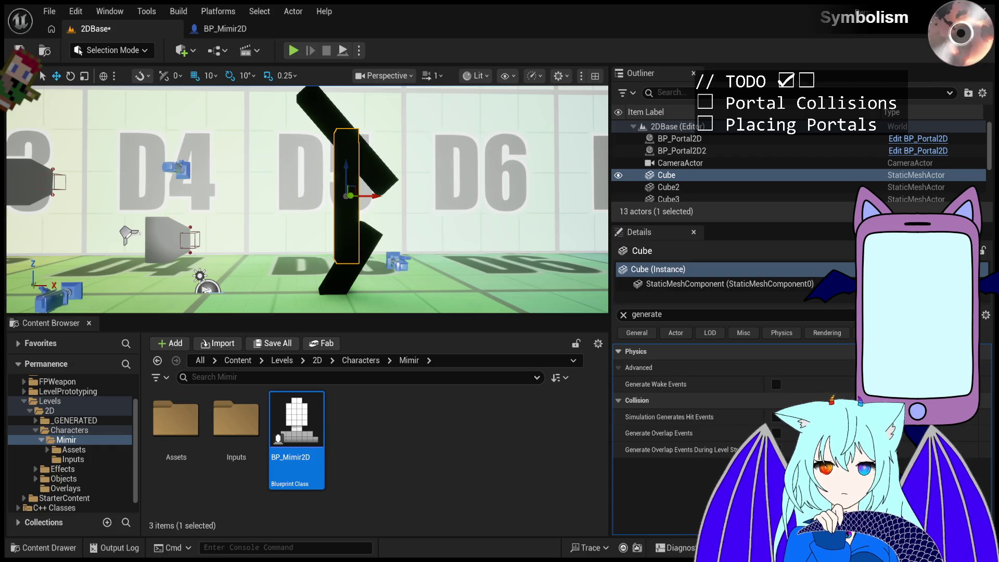
{"action": "left_click", "coordinate": [294, 55]}
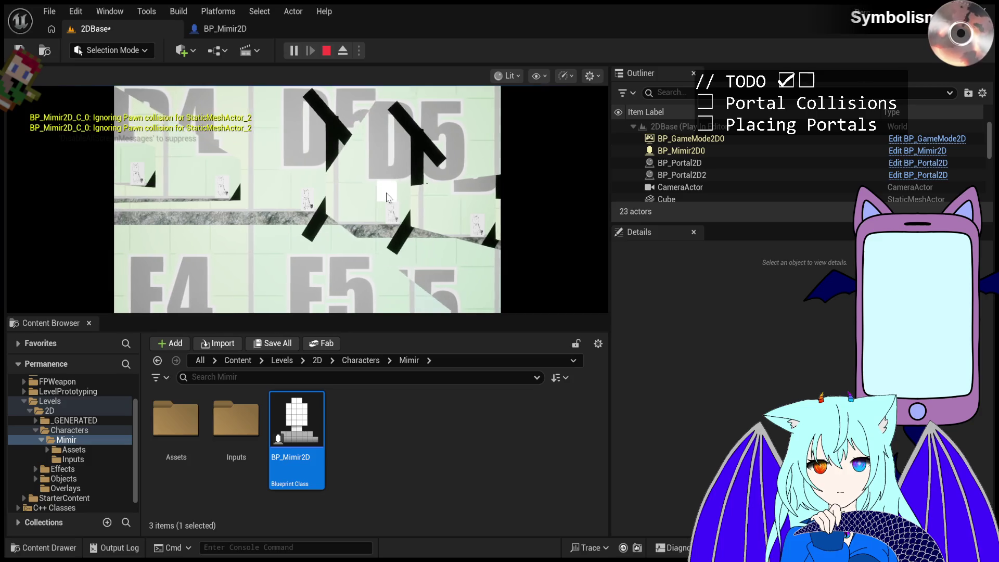
{"action": "left_click", "coordinate": [372, 123]}
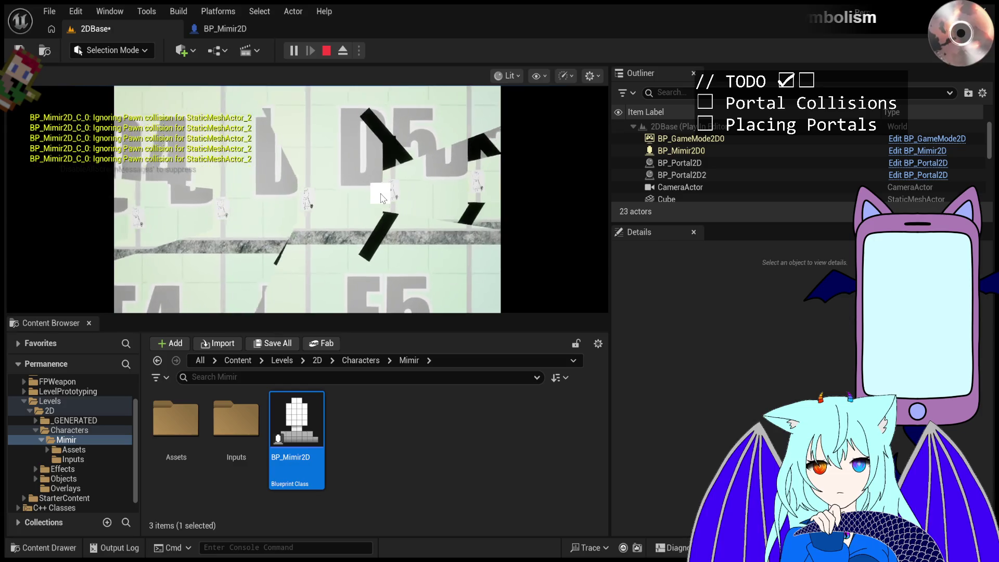
{"action": "key", "text": "Escape"}
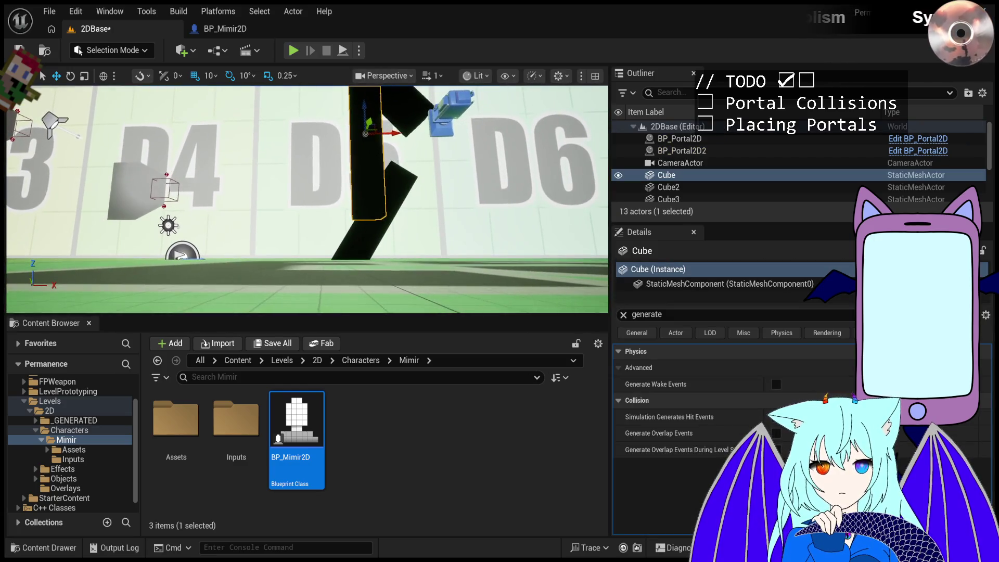
Filter the Details panel to 'tags' and add a Portalable actor tag to Cube2.
{"action": "left_click", "coordinate": [359, 244]}
{"action": "left_click", "coordinate": [358, 140]}
{"action": "left_click", "coordinate": [696, 314]}
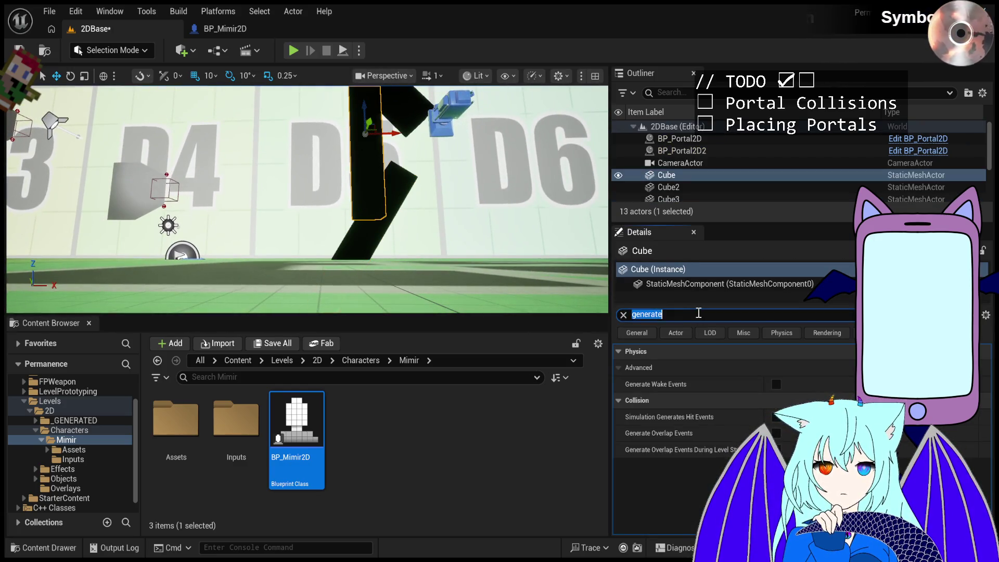
{"action": "type", "text": "tags"}
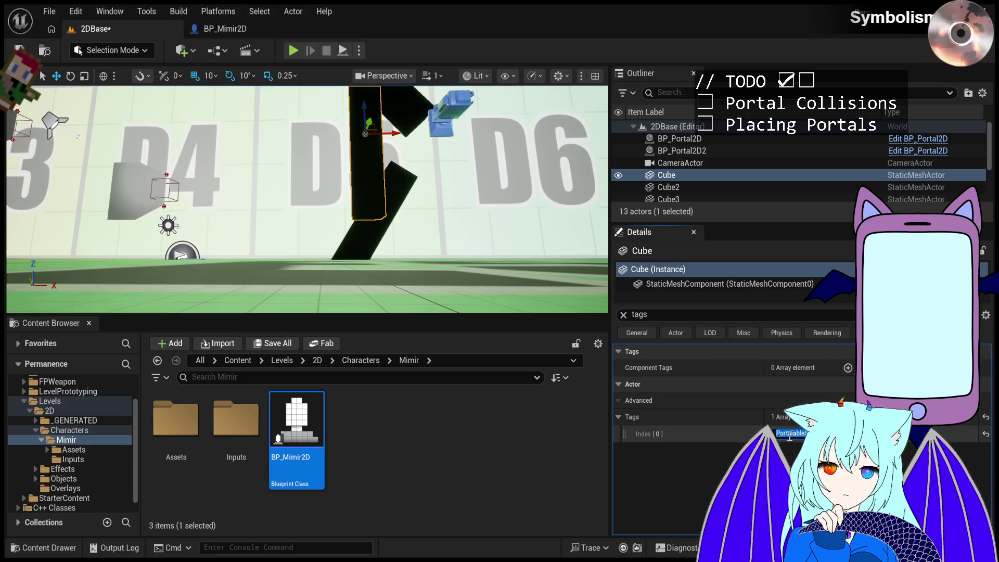
{"action": "left_click", "coordinate": [666, 187]}
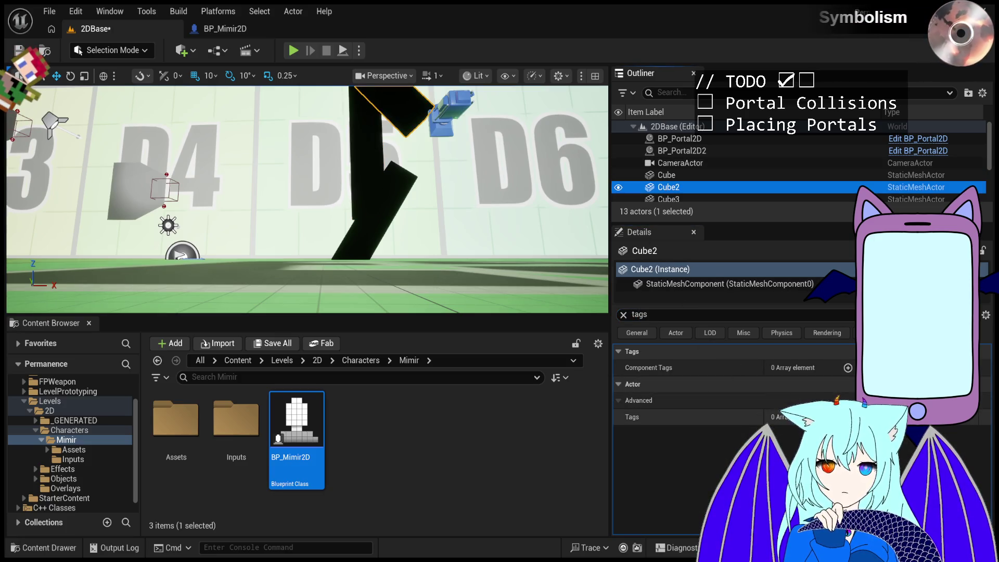
{"action": "left_click", "coordinate": [848, 417]}
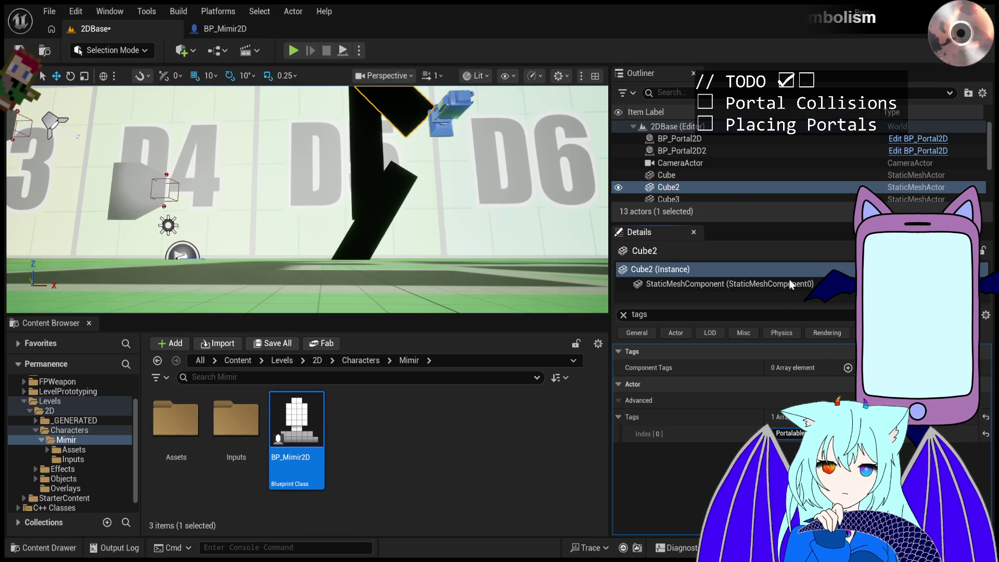
Paste the Portalable tag onto Cube3 and start a playtest.
{"action": "left_click", "coordinate": [725, 199]}
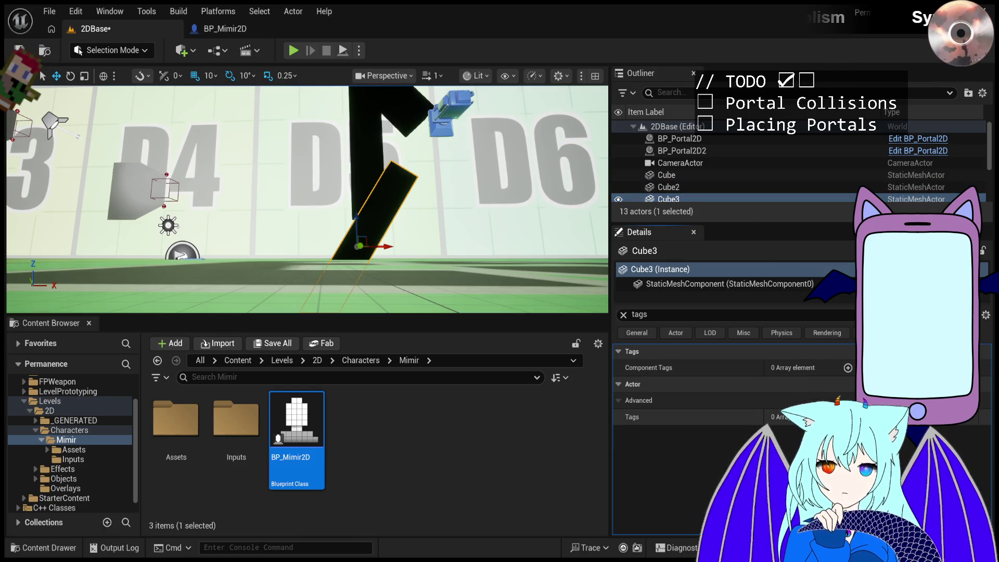
{"action": "key", "text": "ctrl+v"}
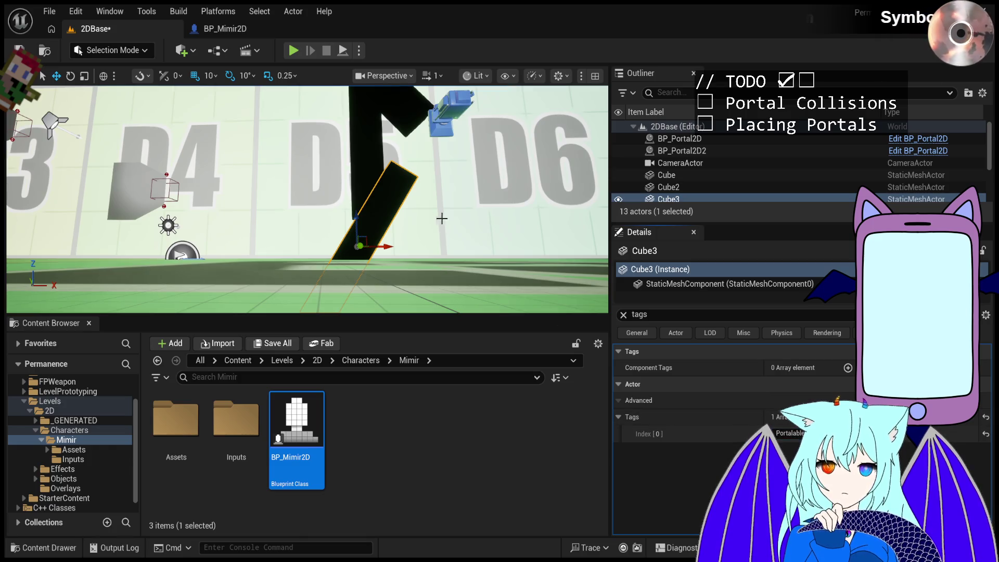
{"action": "left_click", "coordinate": [294, 50]}
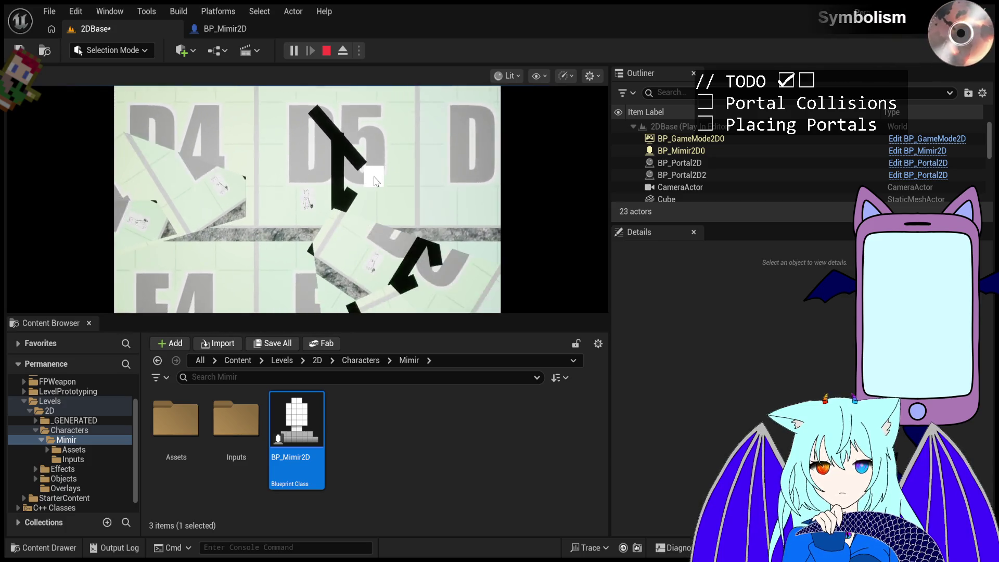
Stop the playtest with Esc to return to the editor.
{"action": "key", "text": "Escape"}
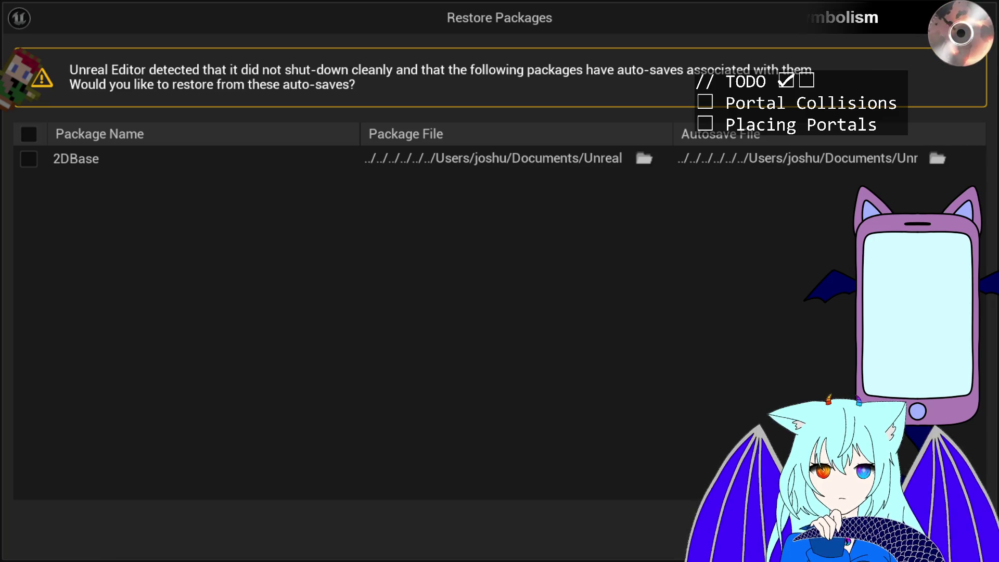
Restore the 2DBase package from auto-save, select Plane2, and pull the camera back.
{"action": "left_click", "coordinate": [29, 159]}
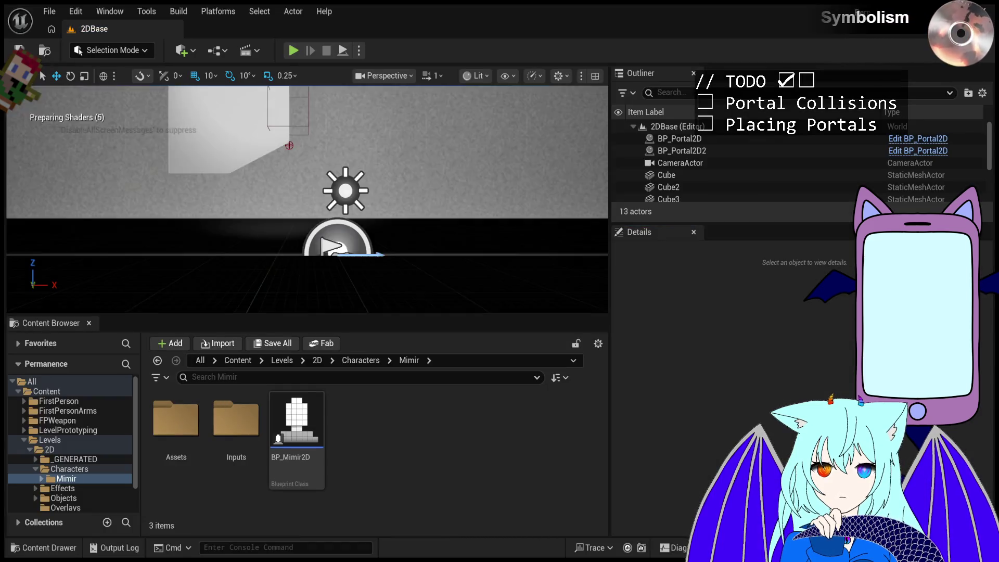
{"action": "left_click", "coordinate": [465, 253]}
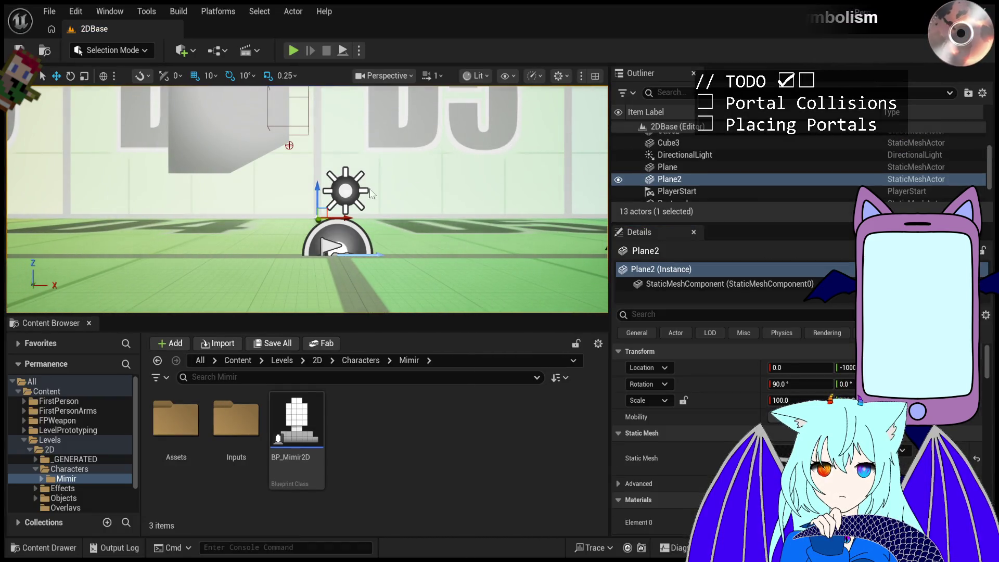
{"action": "key", "text": "ctrl+z"}
{"action": "key", "text": "ctrl+y"}
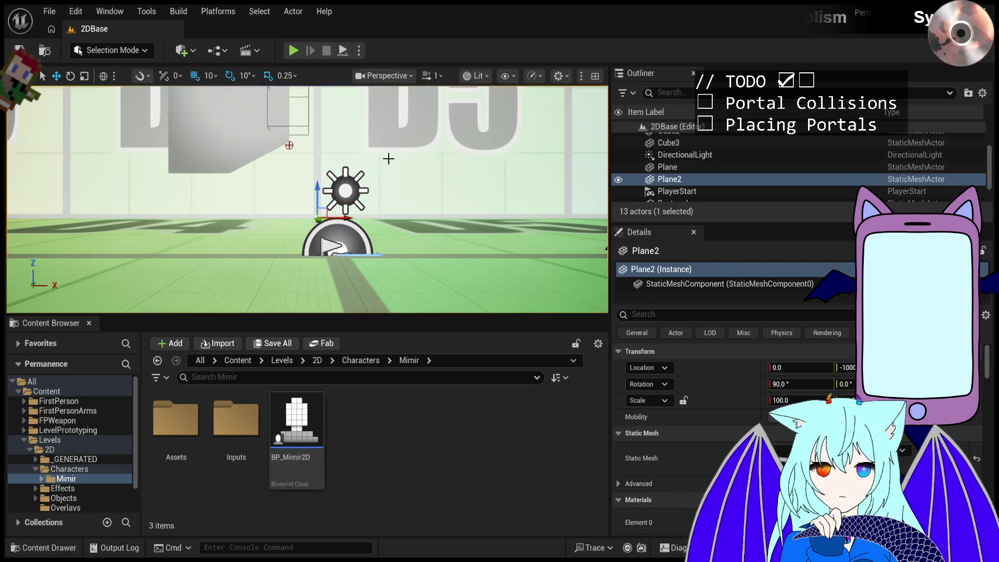
{"action": "scroll", "coordinate": [389, 158], "scroll_direction": "down", "scroll_amount": 3}
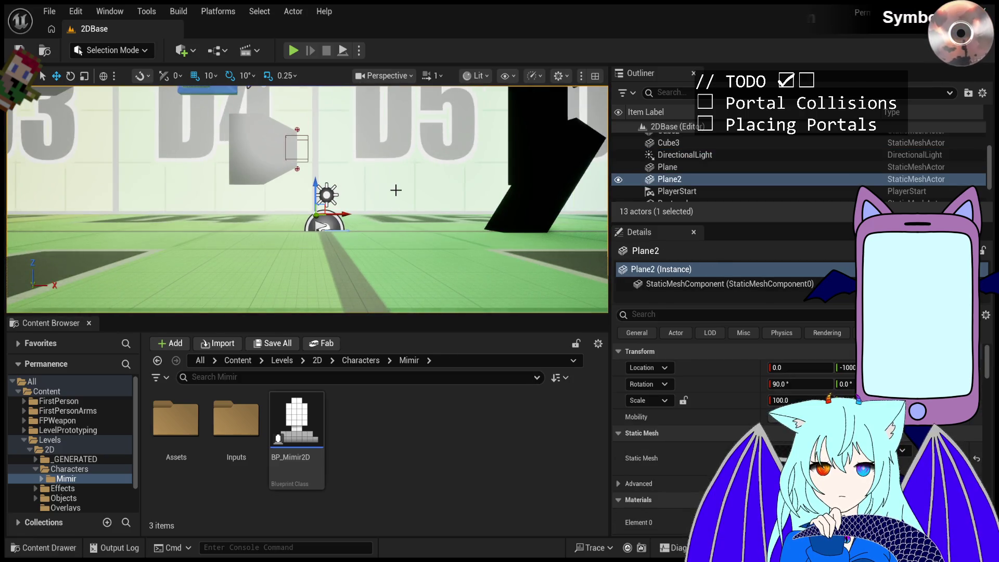
{"action": "scroll", "coordinate": [395, 189], "scroll_direction": "down", "scroll_amount": 3}
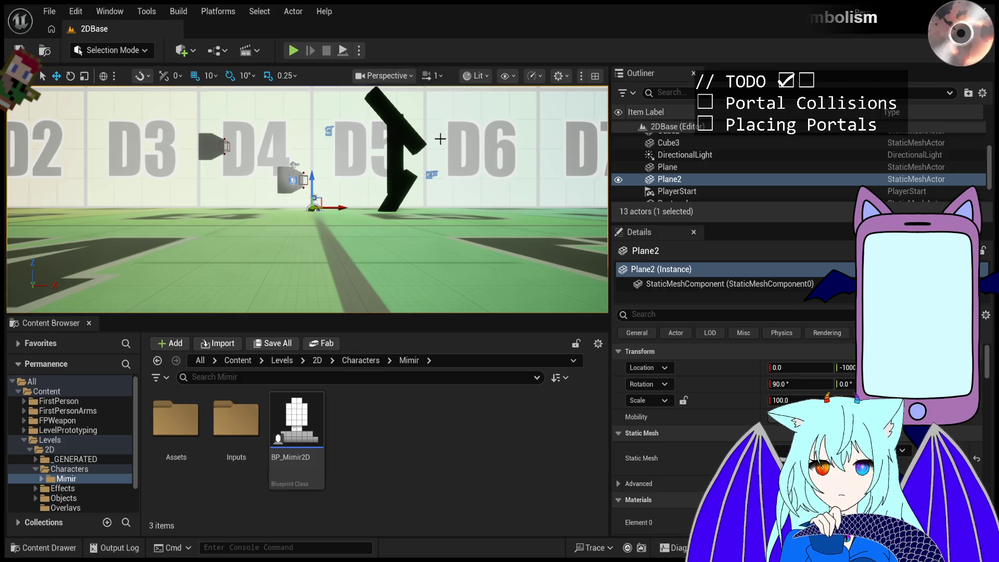
Select the Plane and the BP_Mimir2D character blueprint, then start a playtest.
{"action": "left_click", "coordinate": [463, 267]}
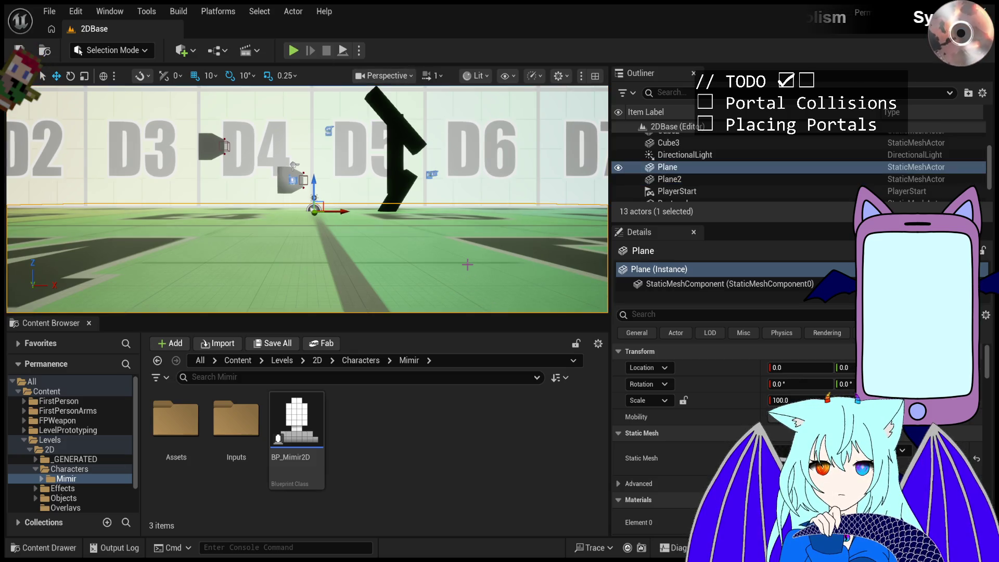
{"action": "left_click", "coordinate": [463, 267]}
{"action": "left_click", "coordinate": [299, 417]}
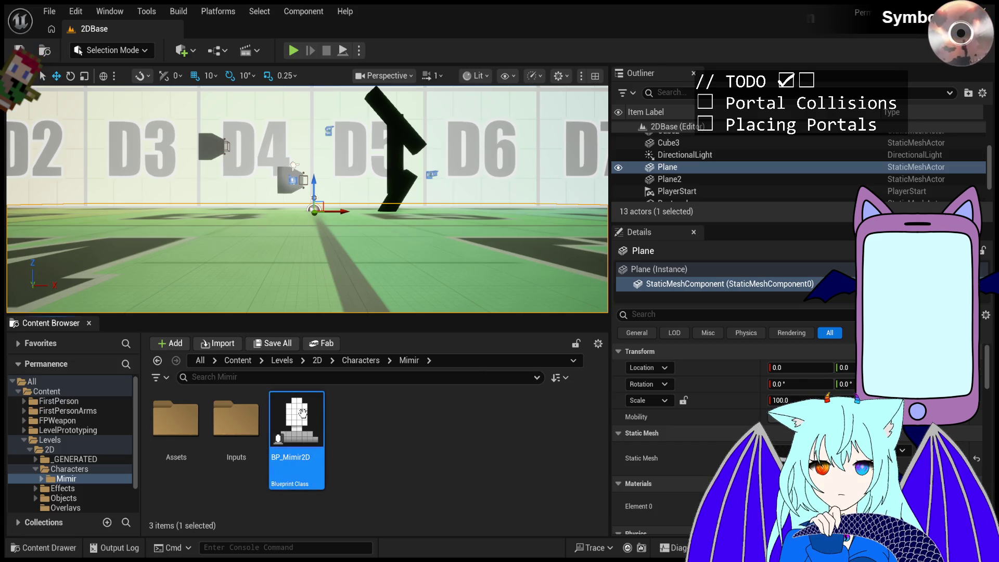
{"action": "left_click", "coordinate": [295, 51]}
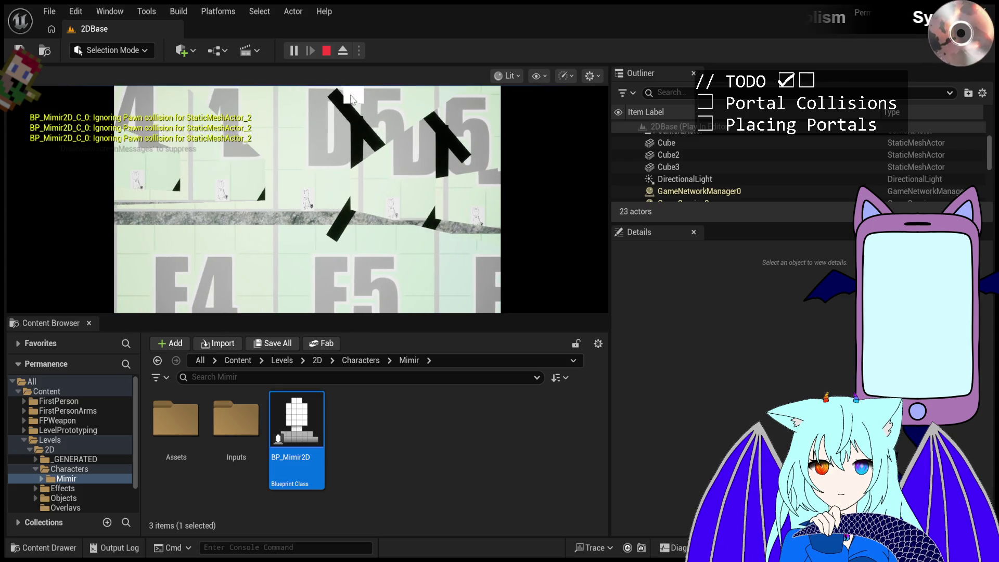
Click into the running game, then stop the test run with Esc.
{"action": "left_click", "coordinate": [348, 104]}
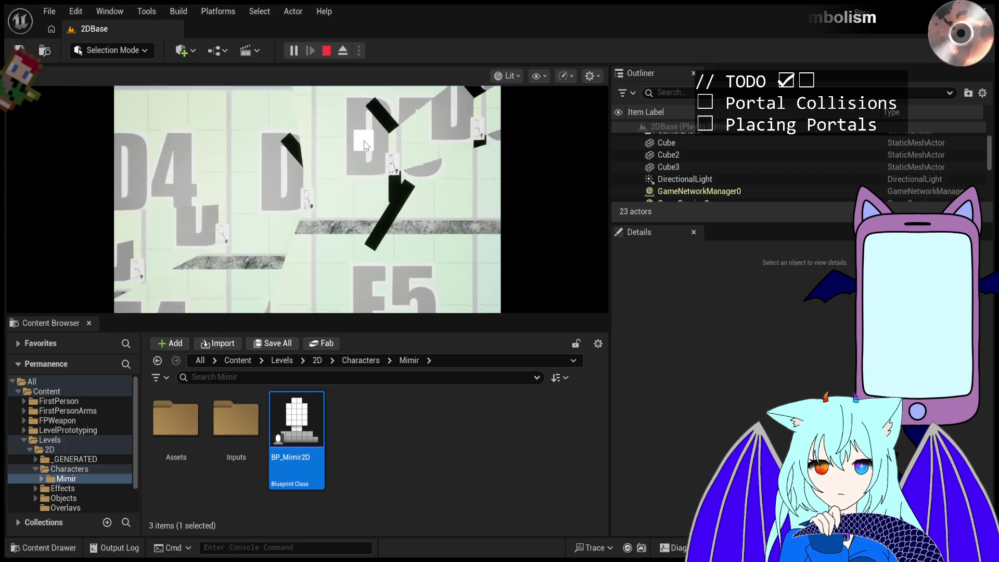
{"action": "key", "text": "Escape"}
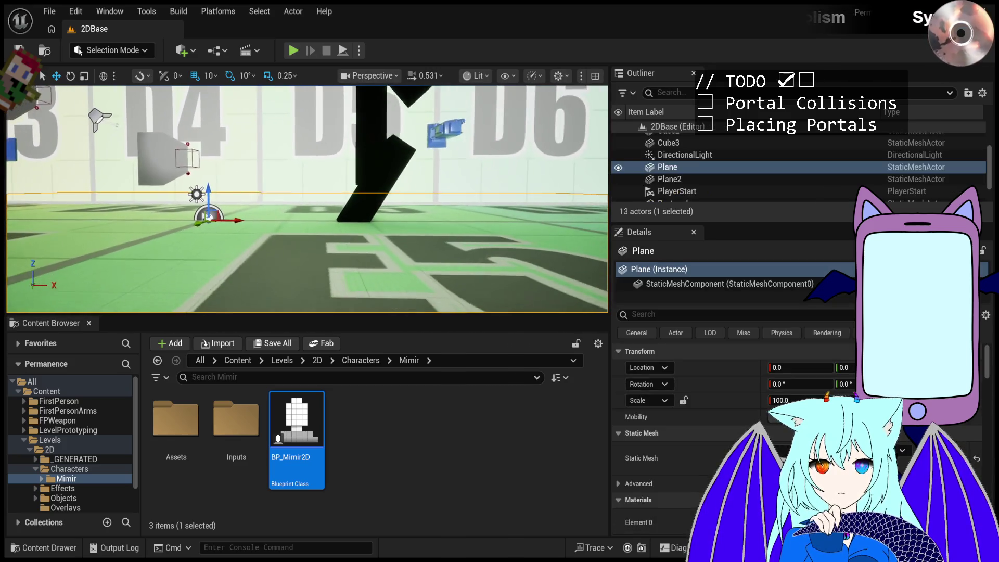
Filter Cube3's Details to 'tag', add an Actor Tags entry, and check Cube's tag.
{"action": "left_click", "coordinate": [371, 193]}
{"action": "left_click", "coordinate": [748, 314]}
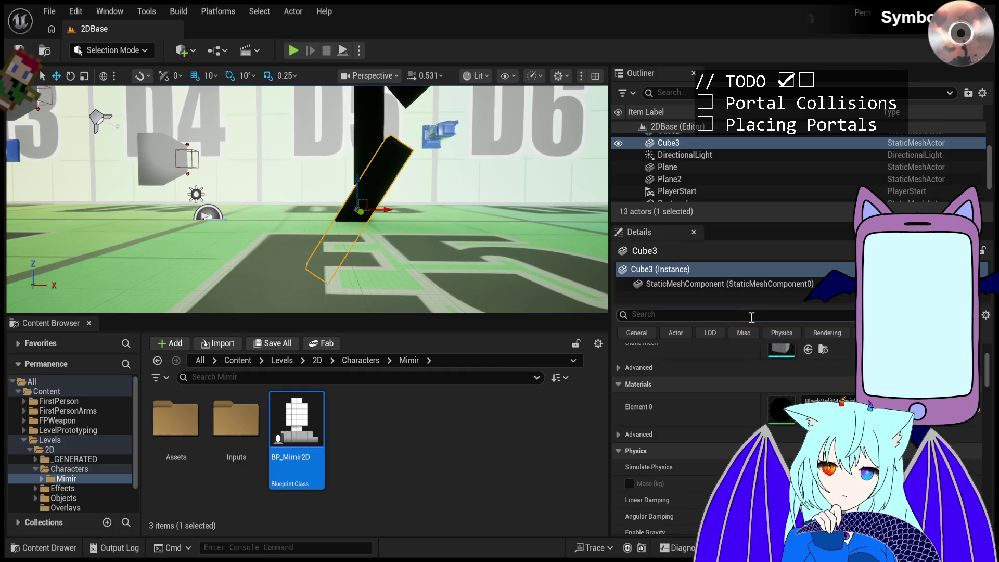
{"action": "type", "text": "tag"}
{"action": "left_click", "coordinate": [848, 417]}
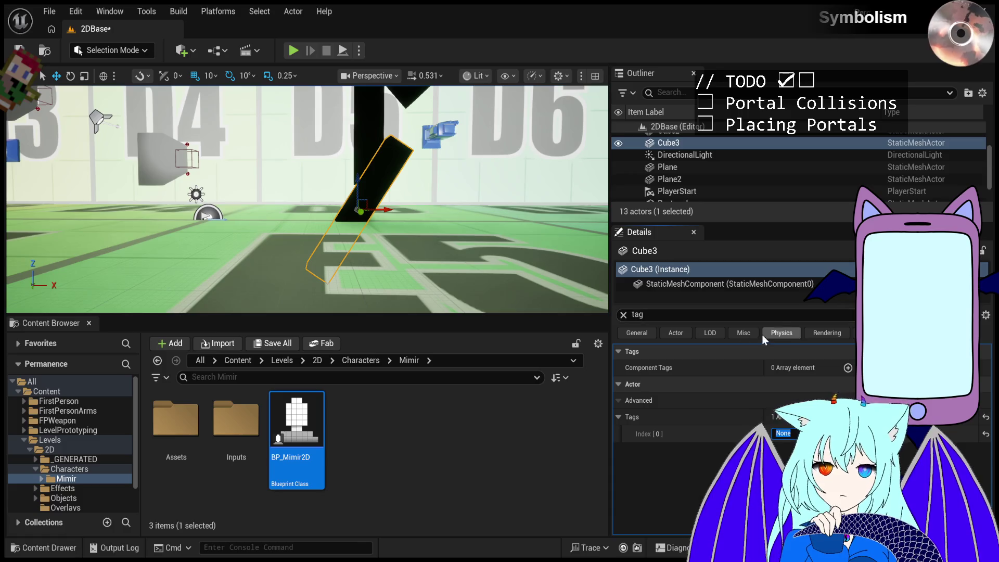
{"action": "scroll", "coordinate": [695, 156], "scroll_direction": "up", "scroll_amount": 2}
{"action": "left_click", "coordinate": [685, 139]}
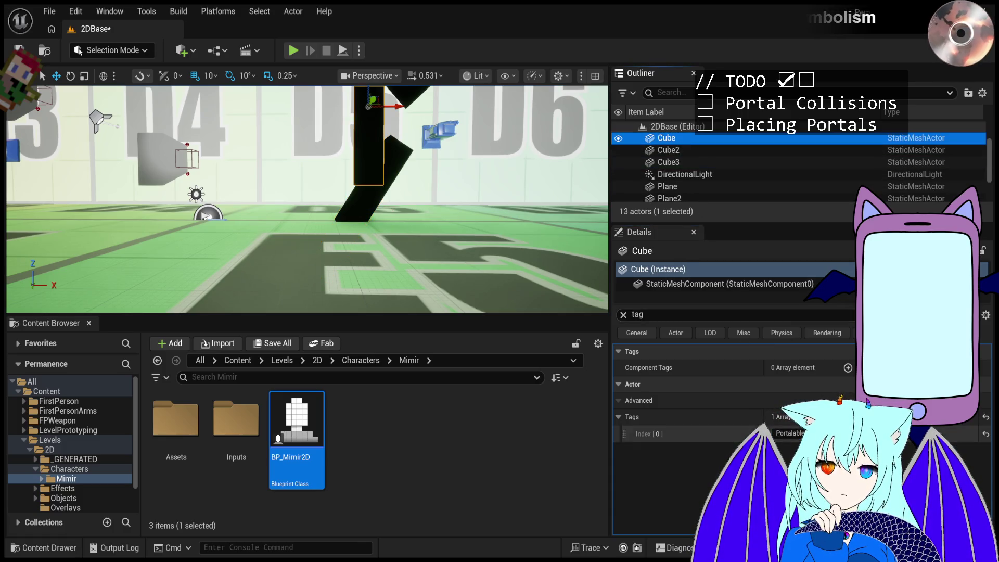
Set Cube2's actor tag to Portalable and start a test run.
{"action": "left_click", "coordinate": [754, 150]}
{"action": "left_click", "coordinate": [754, 162]}
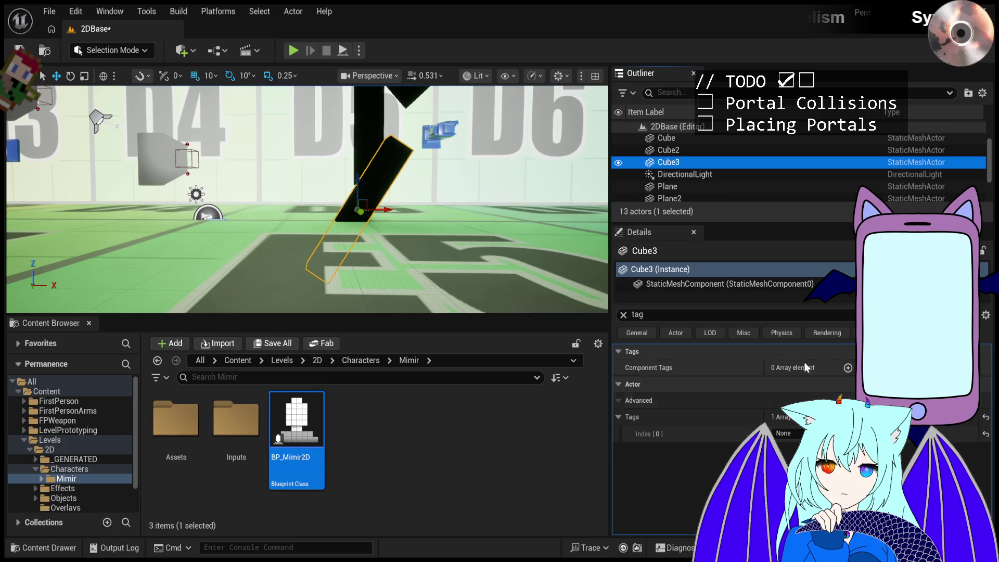
{"action": "left_click", "coordinate": [735, 138]}
{"action": "left_click", "coordinate": [736, 149]}
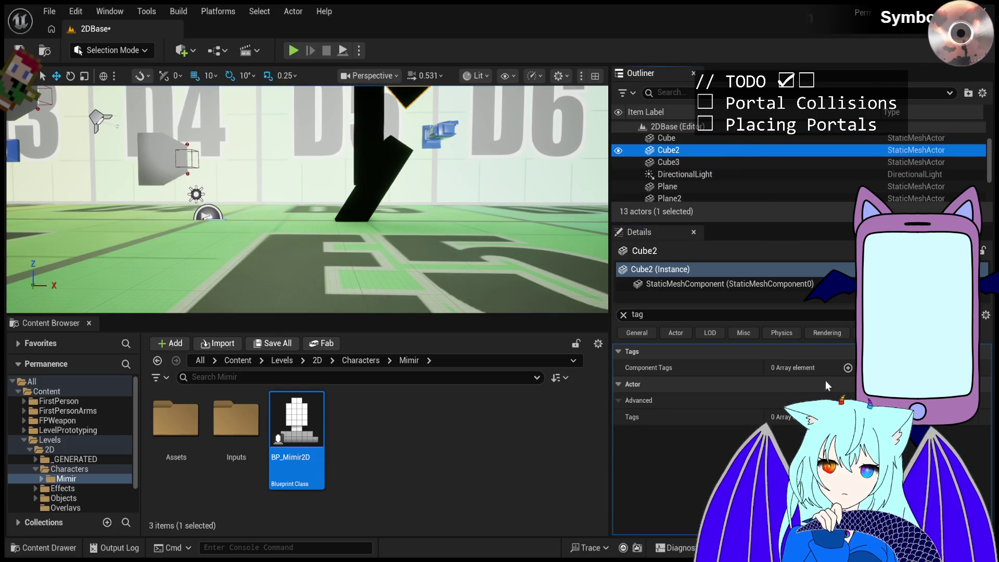
{"action": "left_click", "coordinate": [635, 425], "text": "shift"}
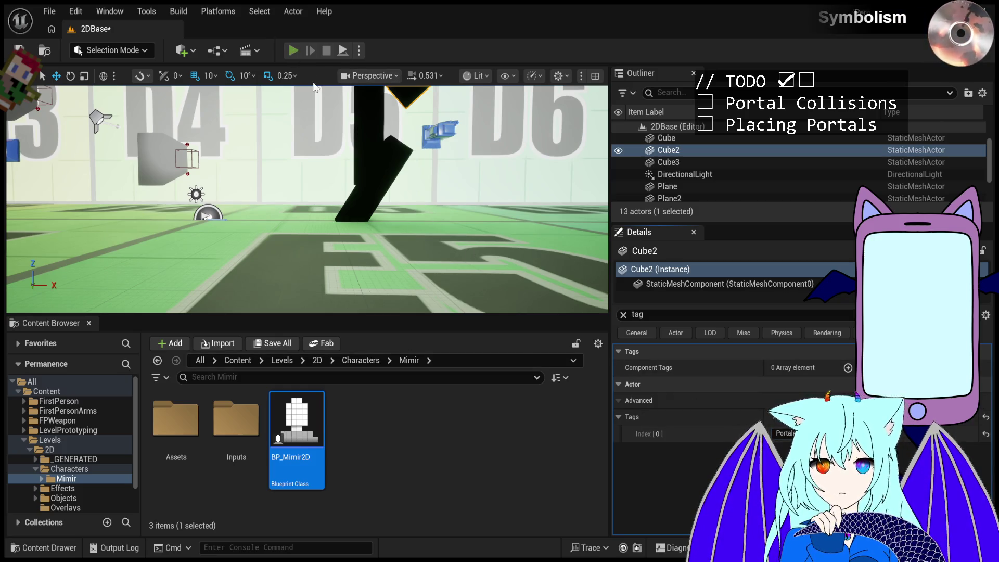
{"action": "left_click", "coordinate": [293, 51]}
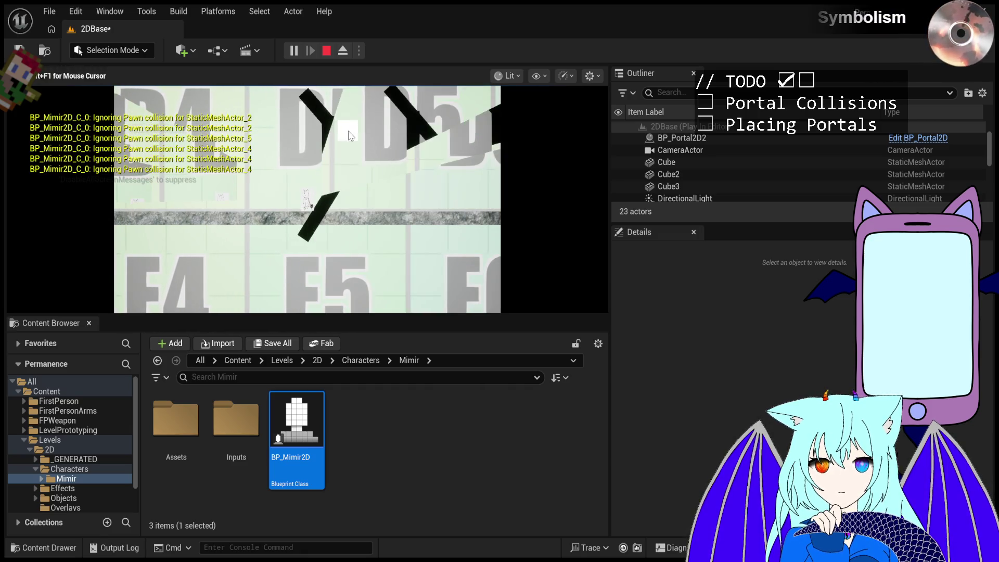
End the test run with the toolbar Stop button.
{"action": "left_click", "coordinate": [327, 50]}
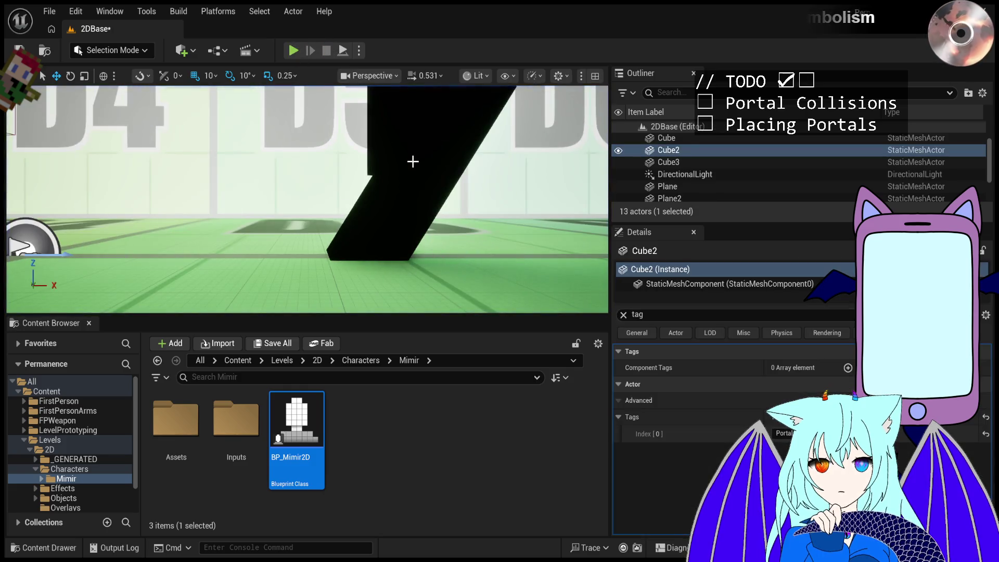
Filter Details to collision and compare the Cube, Cube2 and Cube3 collision settings.
{"action": "left_click", "coordinate": [435, 201]}
{"action": "left_click", "coordinate": [680, 314]}
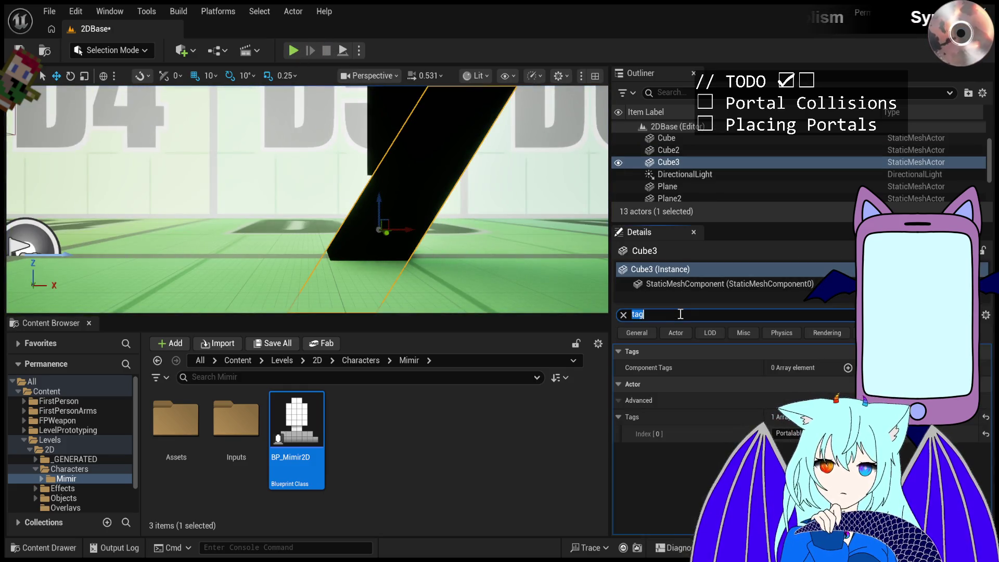
{"action": "type", "text": "collision"}
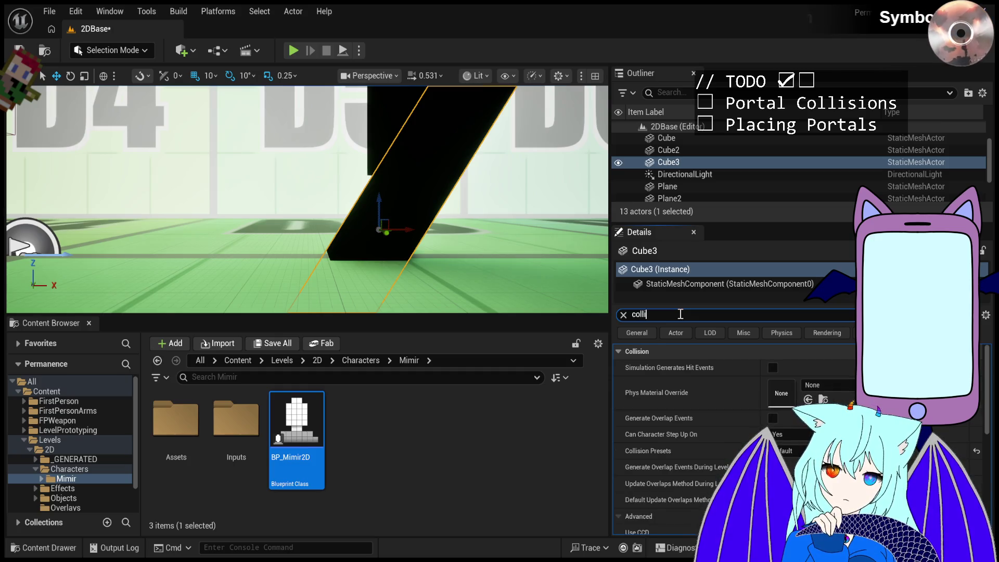
{"action": "type", "text": " prese"}
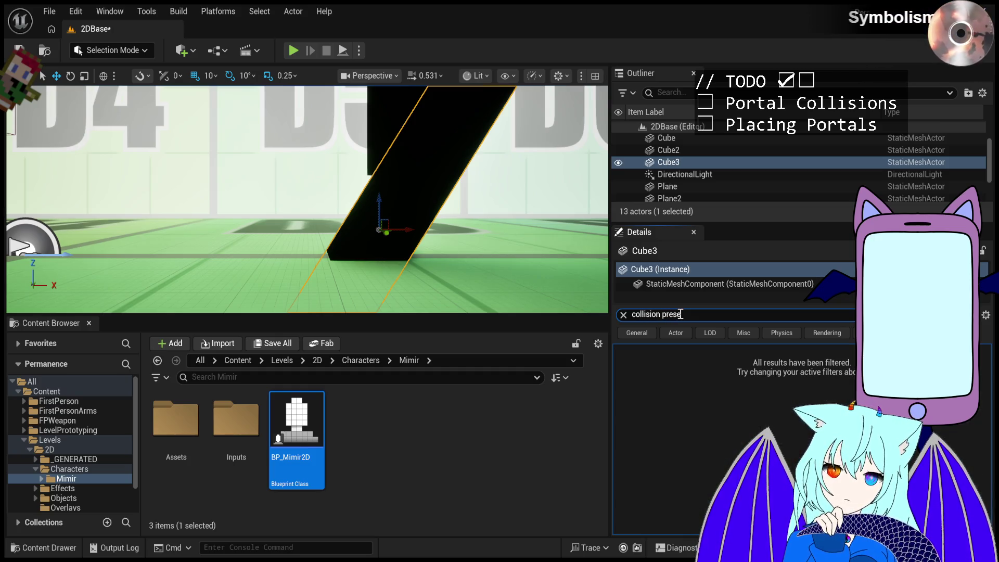
{"action": "key", "text": "BackSpace"}
{"action": "key", "text": "BackSpace"}
{"action": "key", "text": "BackSpace"}
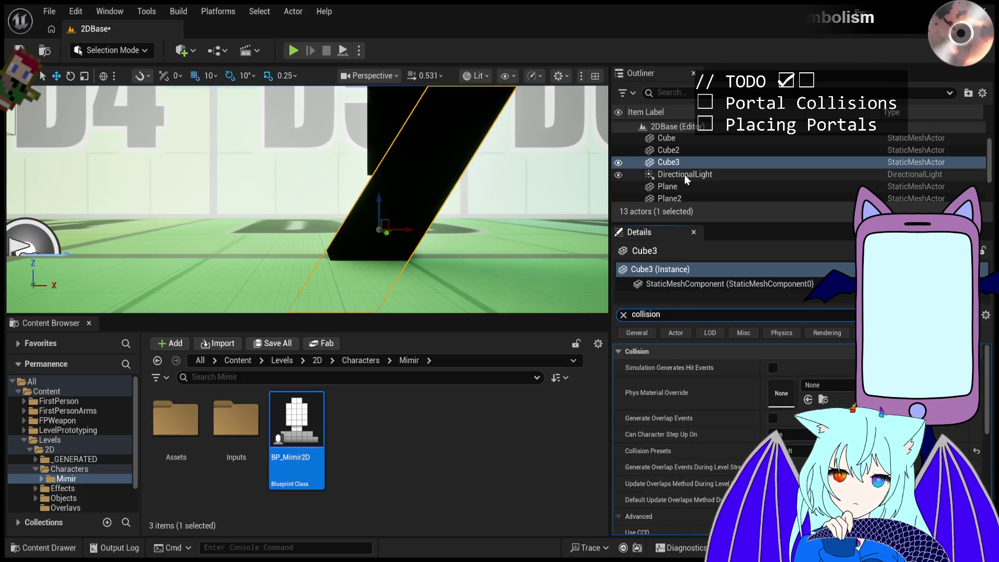
{"action": "left_click", "coordinate": [682, 150]}
{"action": "left_click", "coordinate": [688, 139]}
{"action": "left_click", "coordinate": [688, 149]}
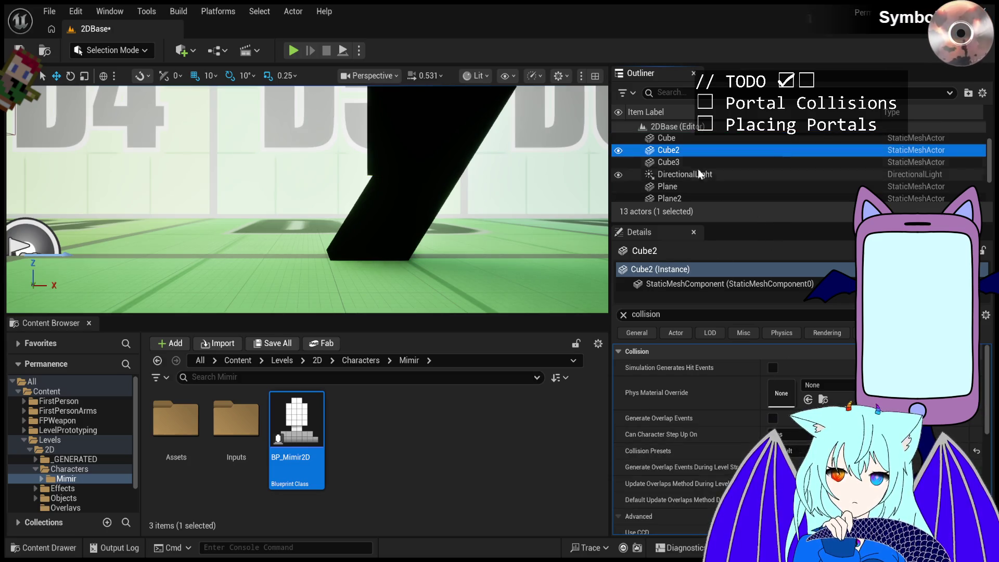
{"action": "left_click", "coordinate": [687, 162]}
Save the 2DBase level with Ctrl+S and start another test run.
{"action": "key", "text": "ctrl+s"}
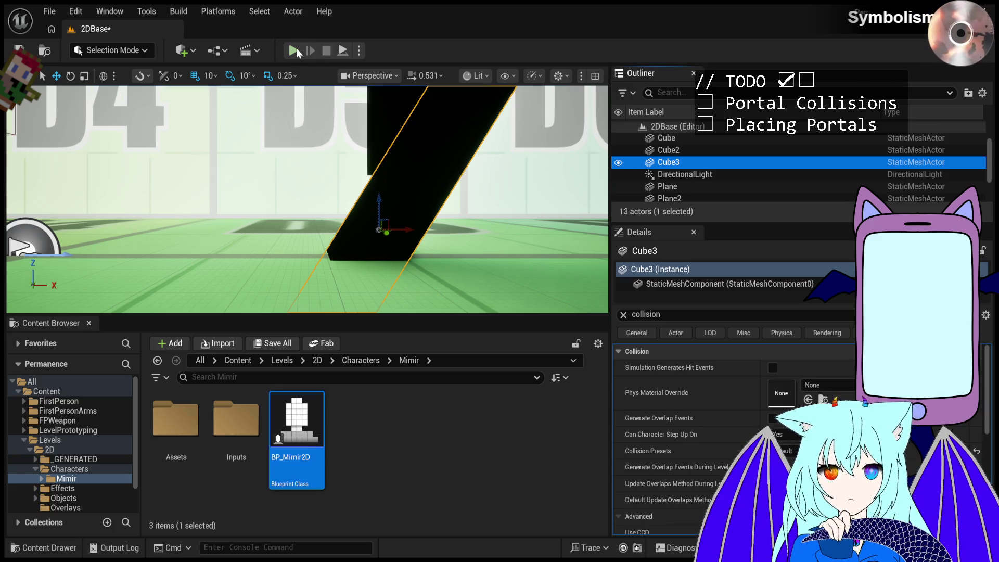
{"action": "left_click", "coordinate": [296, 47]}
{"action": "left_click", "coordinate": [296, 48]}
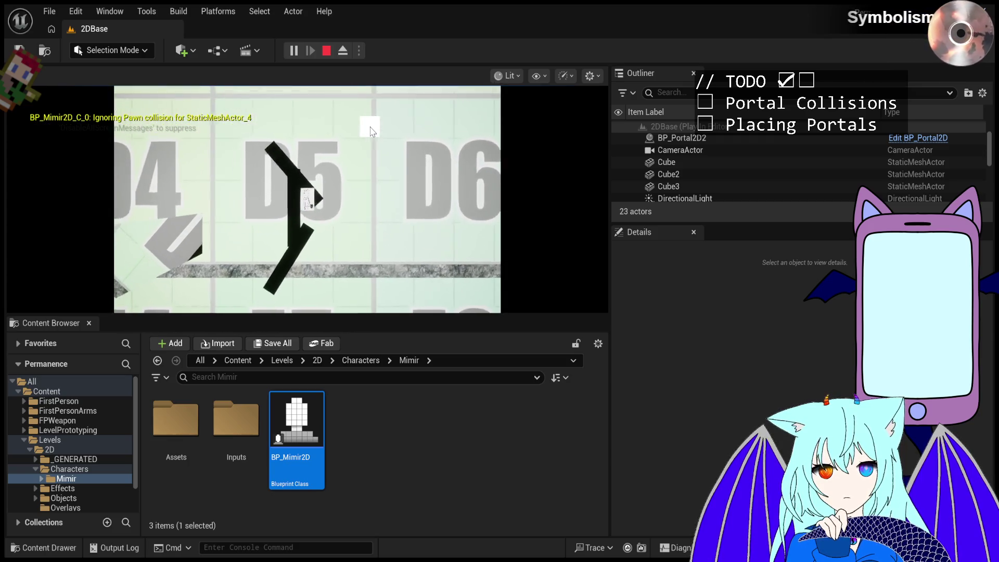
Stop the Play In Editor session with Escape, returning to the 2DBase level editor.
{"action": "key", "text": "Escape"}
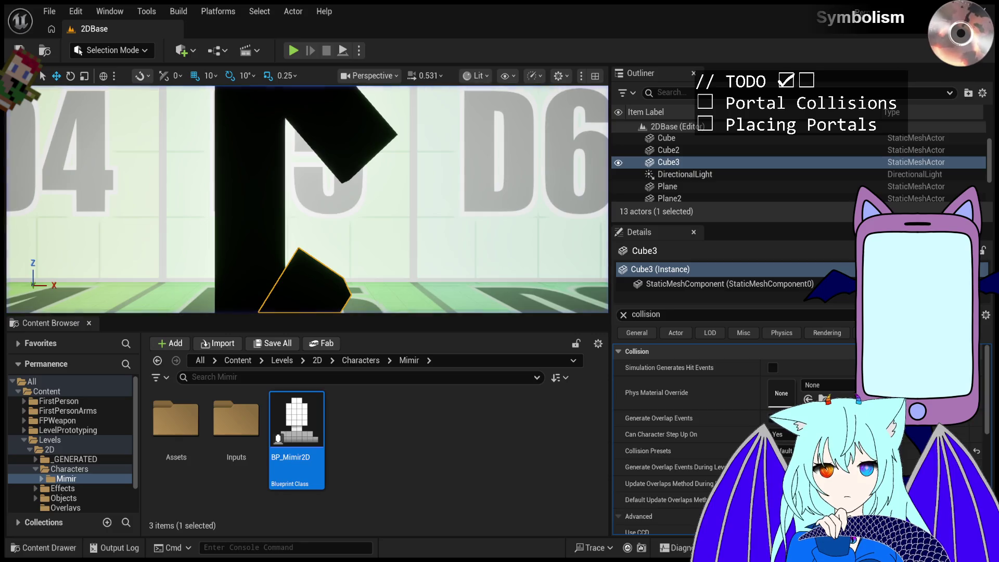
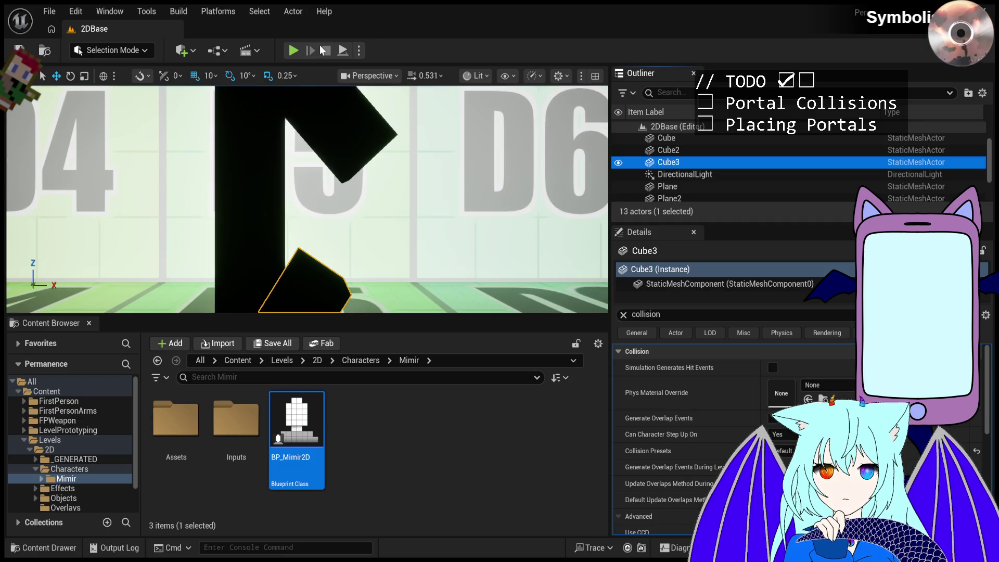
Run a brief play test of the level, then stop it and return to editing.
{"action": "left_click", "coordinate": [291, 51]}
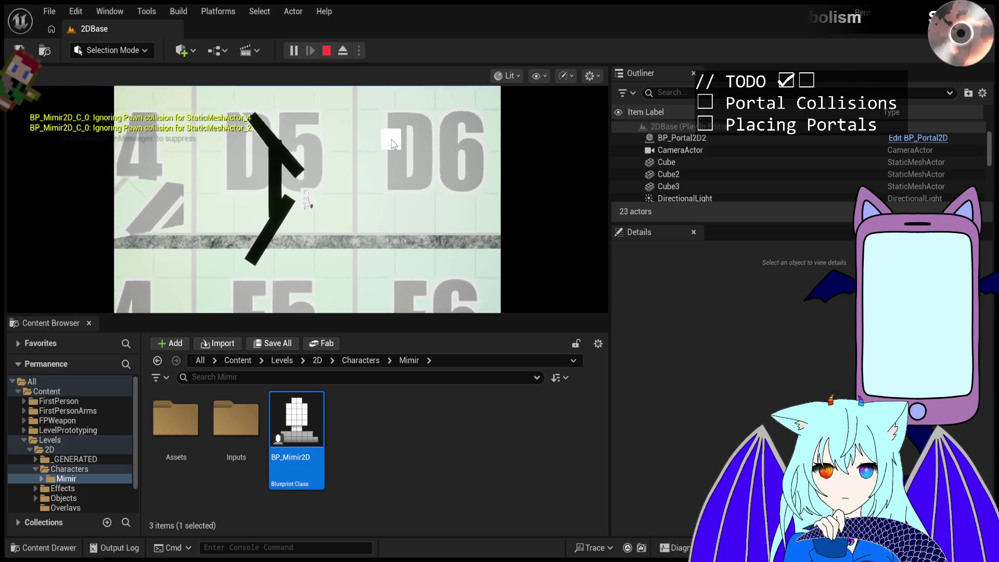
{"action": "key", "text": "Escape"}
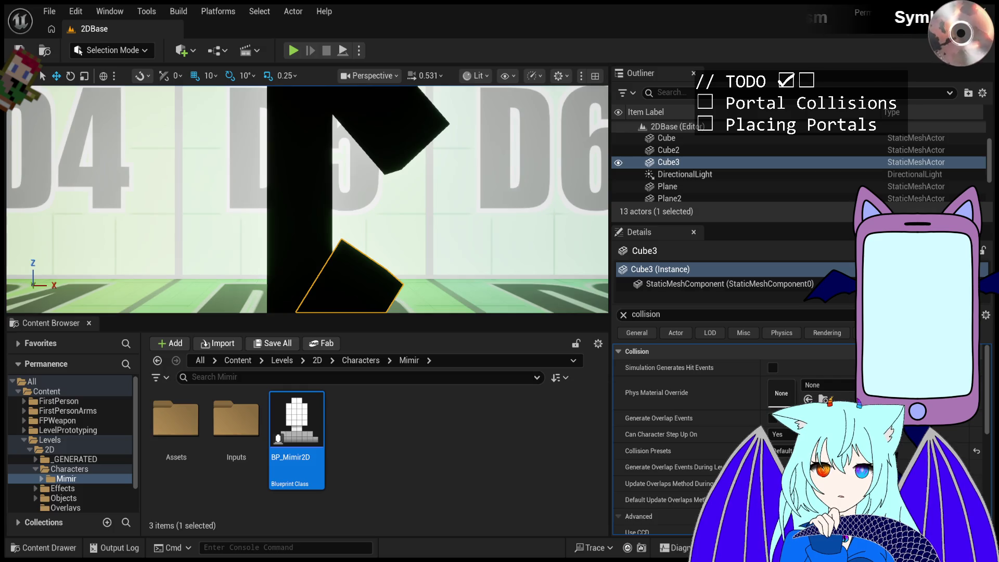
{"action": "key", "text": "alt+Tab"}
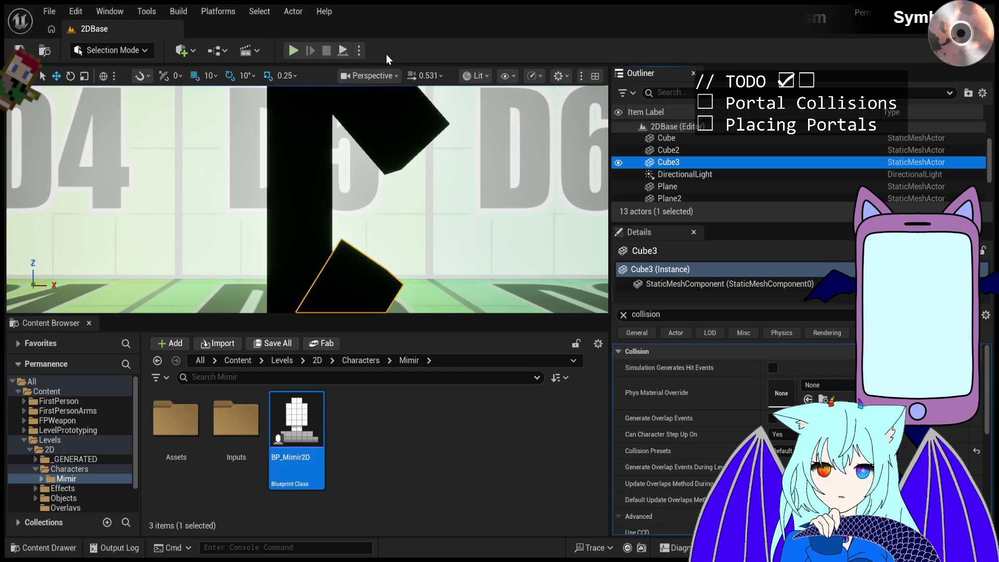
Play the level again and place three portals to watch their collisions with the black cubes.
{"action": "left_click", "coordinate": [292, 50]}
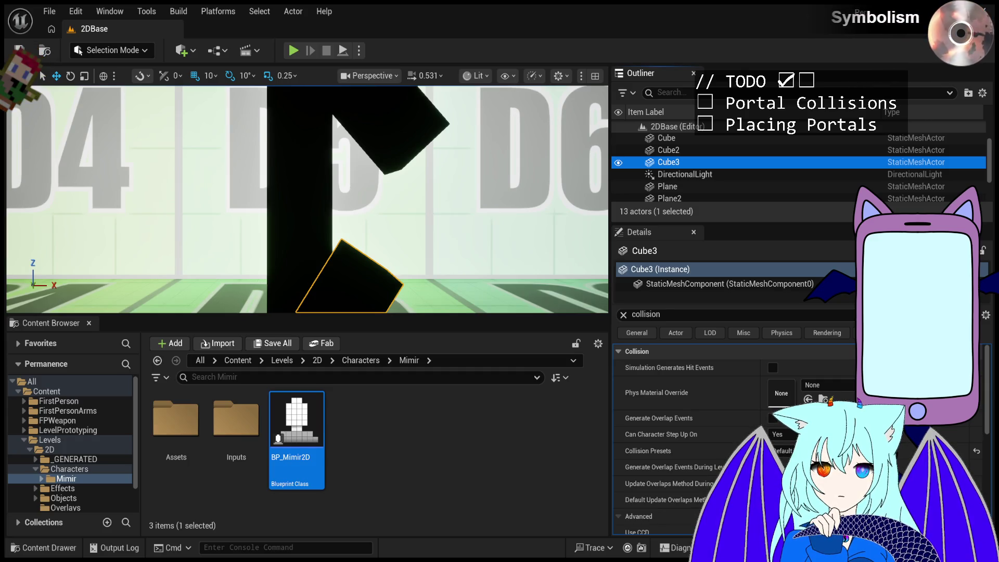
{"action": "left_click", "coordinate": [287, 50]}
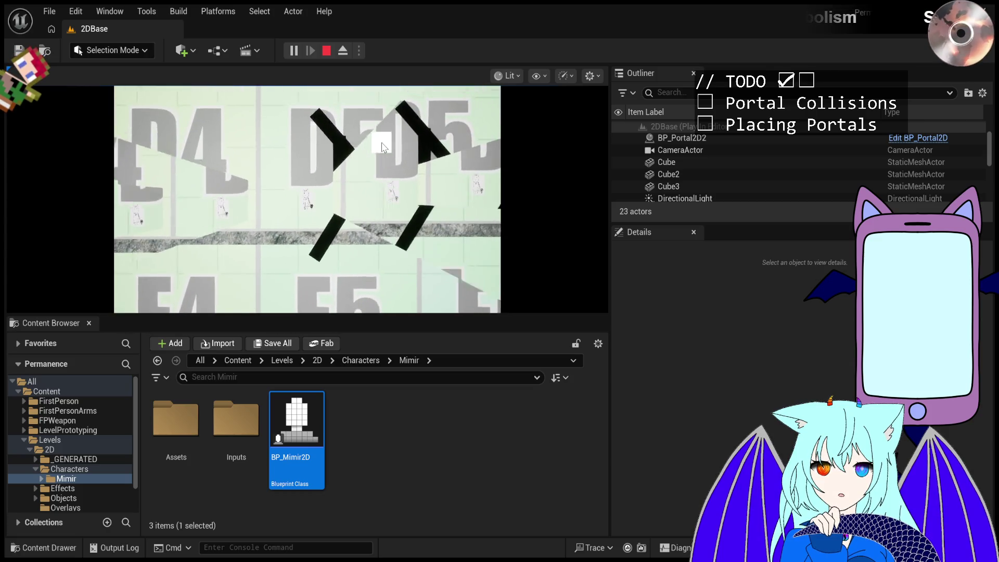
{"action": "left_click", "coordinate": [370, 149]}
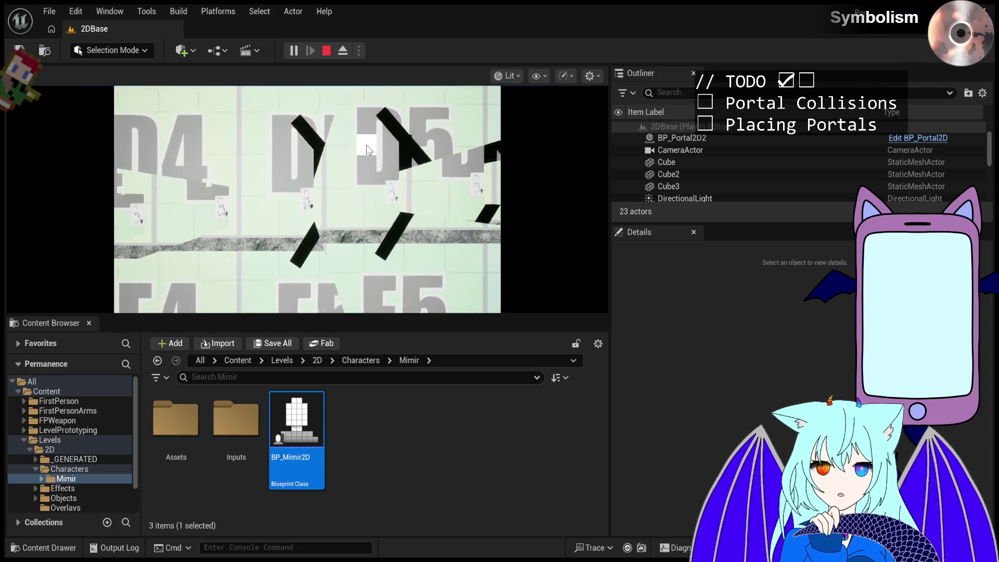
{"action": "left_click", "coordinate": [364, 136]}
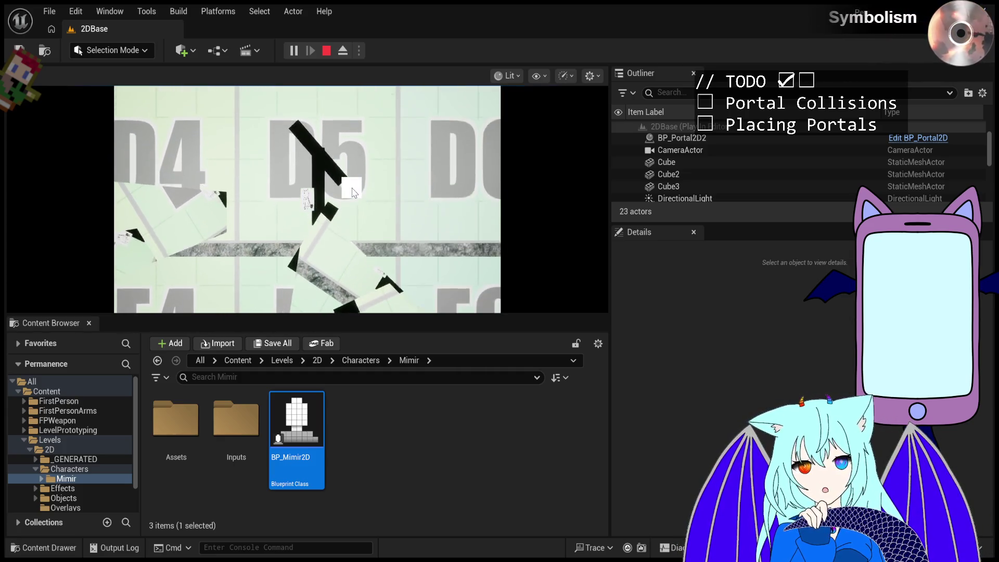
{"action": "left_click", "coordinate": [376, 164]}
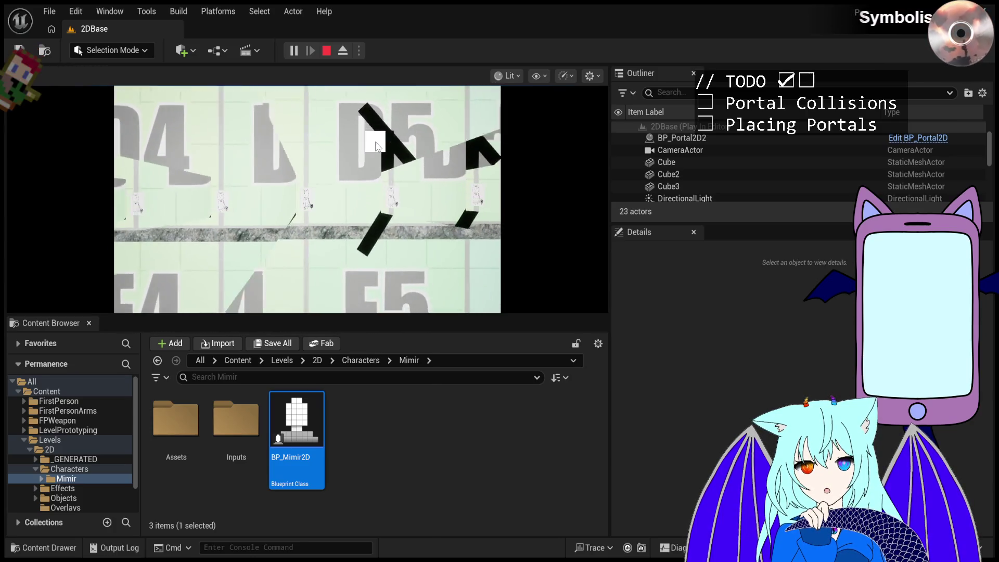
Stop the test, focus Cube3, clear the Details filter, and move Cube3 left to X 520 and lower.
{"action": "key", "text": "Escape"}
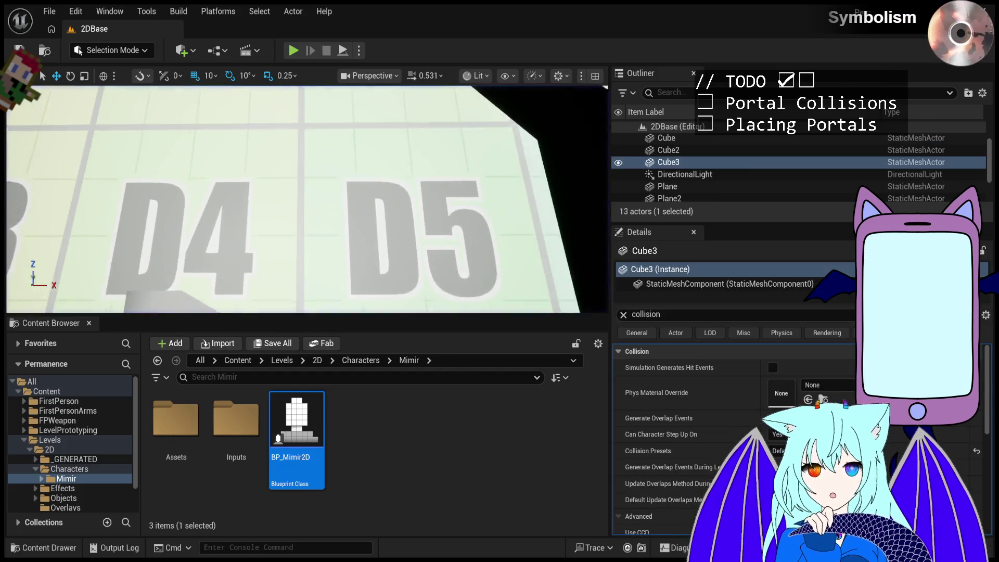
{"action": "key", "text": "f"}
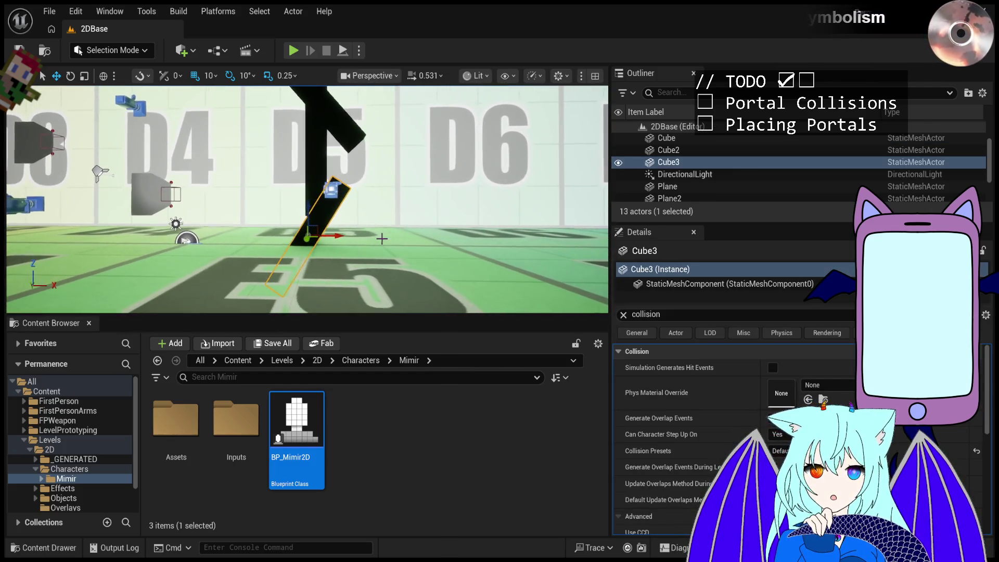
{"action": "left_click", "coordinate": [623, 314]}
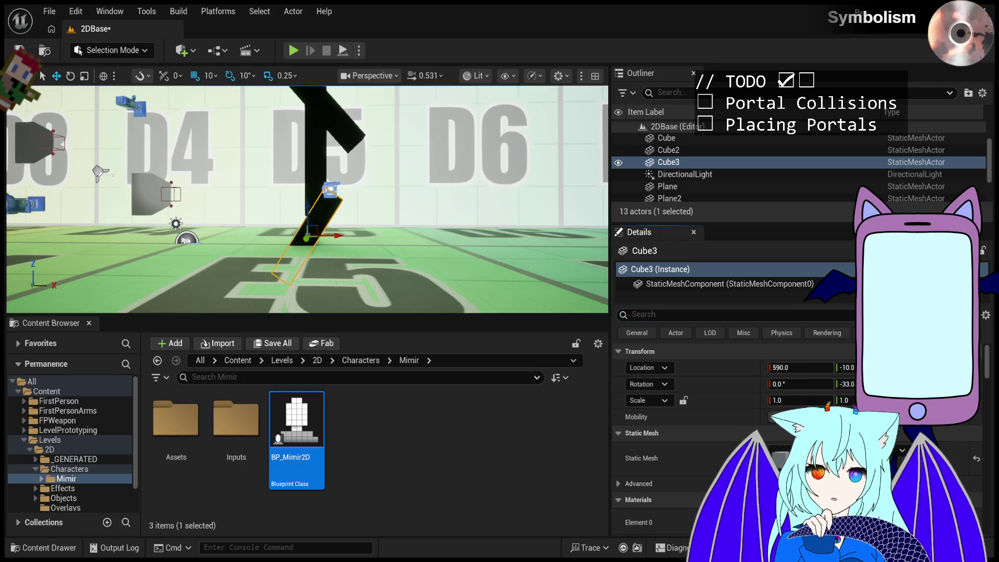
{"action": "left_click_drag", "start_coordinate": [337, 235], "coordinate": [324, 234]}
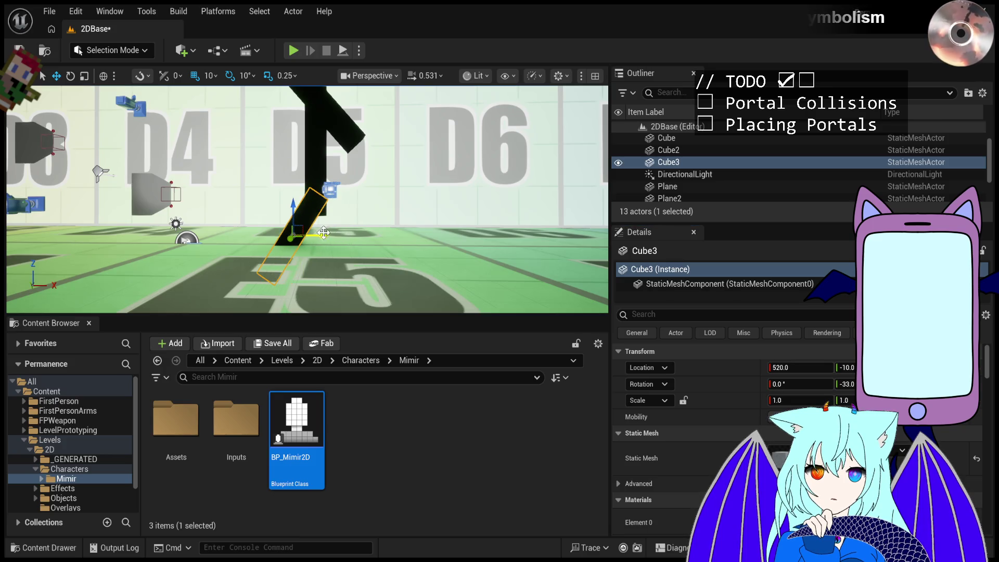
{"action": "mouse_move", "coordinate": [292, 203]}
{"action": "left_mouse_down"}
{"action": "mouse_move", "coordinate": [323, 248]}
{"action": "mouse_move", "coordinate": [290, 228]}
{"action": "mouse_move", "coordinate": [315, 261]}
{"action": "left_mouse_up"}
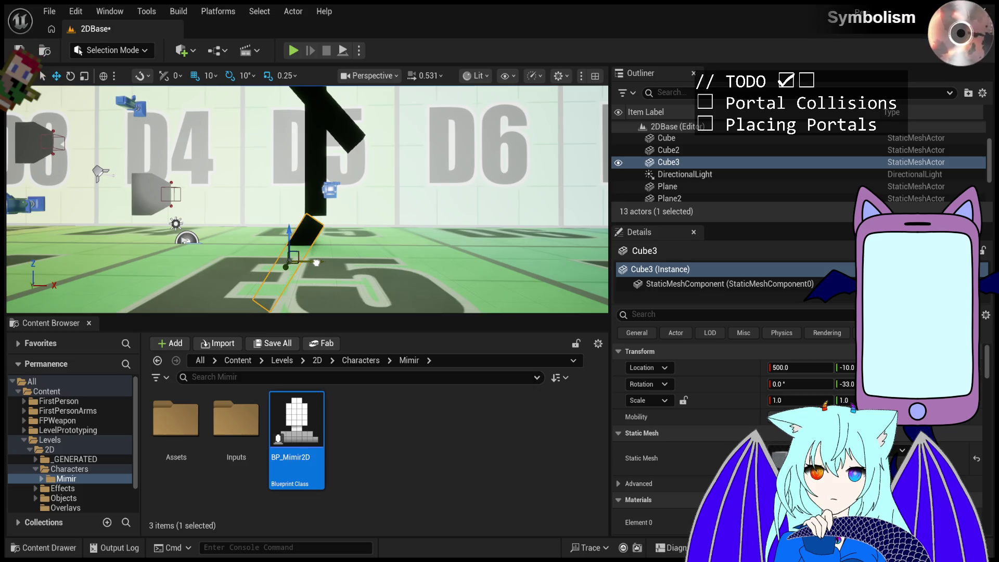
Select and frame the diagonal Cube2, then raise it above the vertical bar.
{"action": "left_click", "coordinate": [345, 149]}
{"action": "key", "text": "f"}
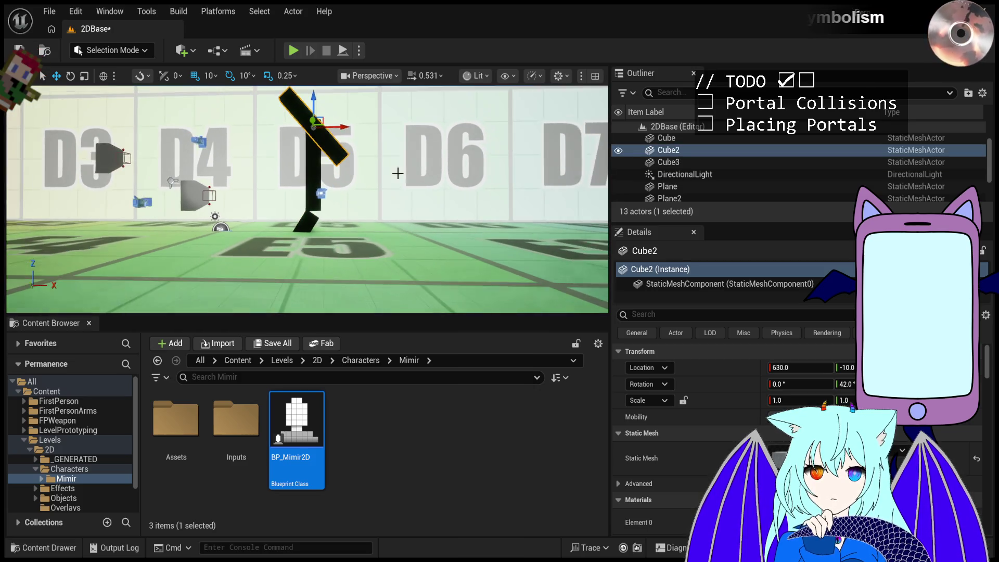
{"action": "mouse_move", "coordinate": [326, 127]}
{"action": "left_mouse_down"}
{"action": "mouse_move", "coordinate": [347, 109]}
{"action": "mouse_move", "coordinate": [316, 102]}
{"action": "left_mouse_up"}
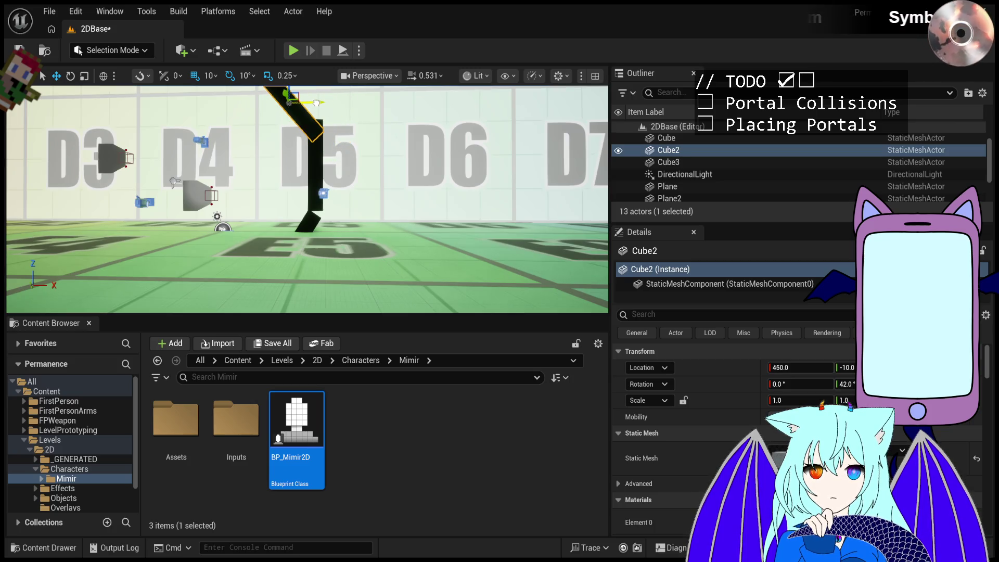
{"action": "scroll", "coordinate": [333, 161], "scroll_direction": "down", "scroll_amount": 2}
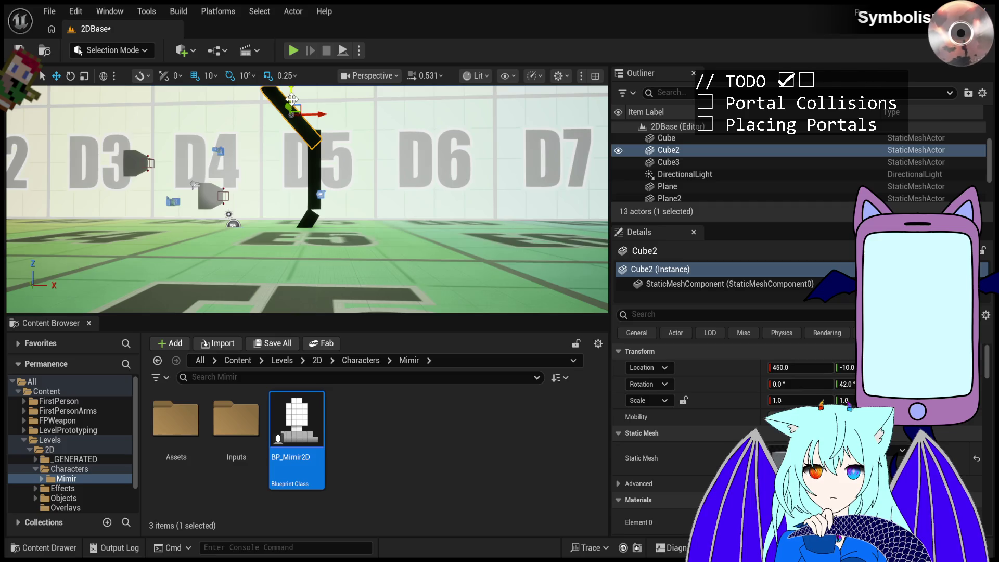
{"action": "scroll", "coordinate": [307, 200], "scroll_direction": "up", "scroll_amount": 3}
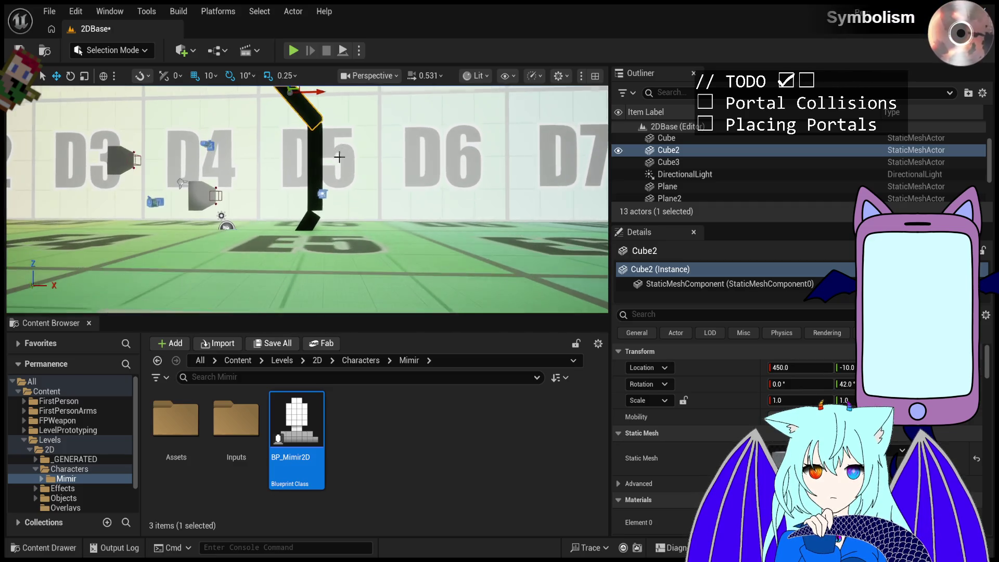
Face the D wall head-on, select all three black cubes, and move them together up and right.
{"action": "mouse_move", "coordinate": [313, 164]}
{"action": "left_mouse_down"}
{"action": "mouse_move", "coordinate": [312, 125]}
{"action": "mouse_move", "coordinate": [313, 164]}
{"action": "mouse_move", "coordinate": [341, 182]}
{"action": "left_mouse_up"}
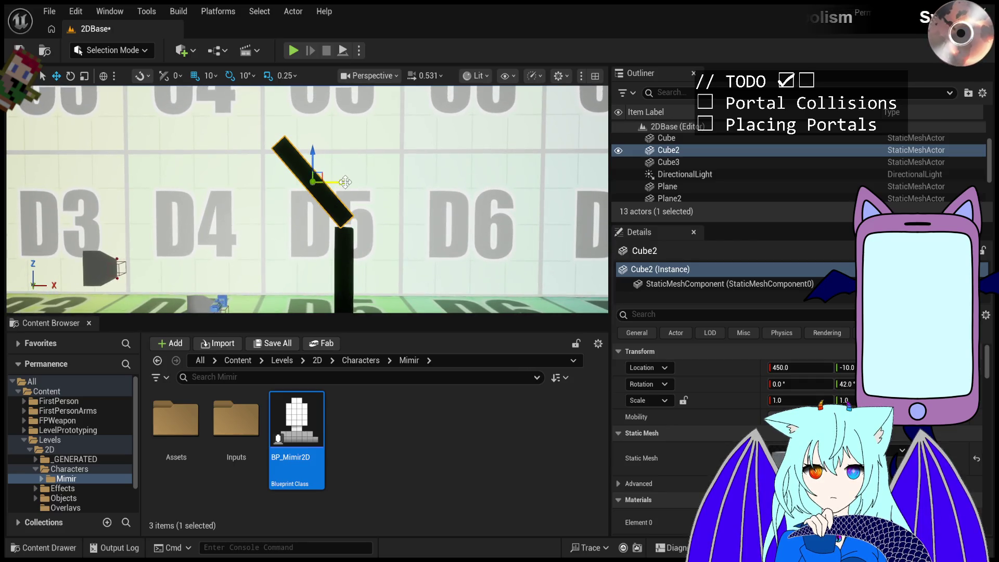
{"action": "scroll", "coordinate": [342, 180], "scroll_direction": "down", "scroll_amount": 3}
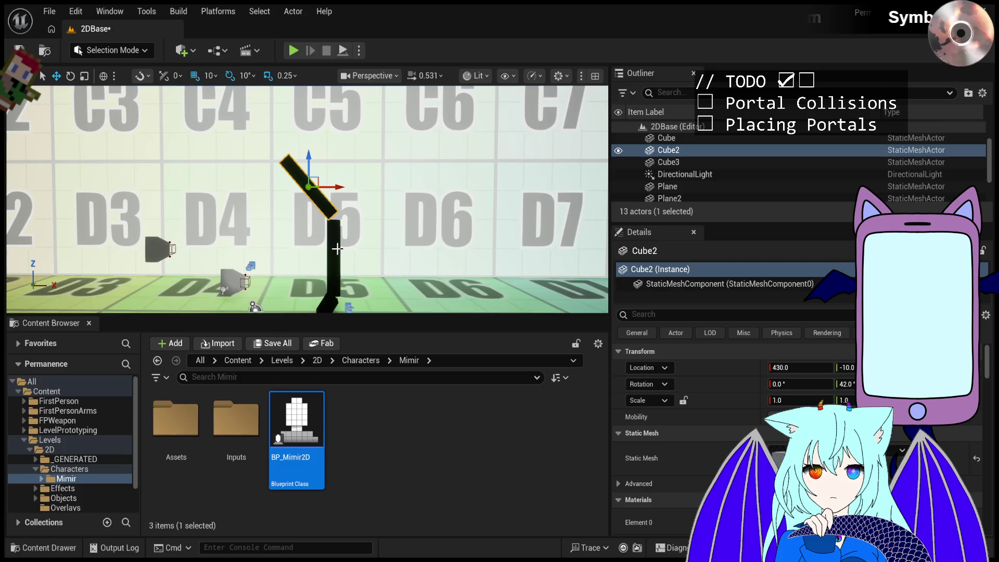
{"action": "left_click", "coordinate": [333, 250], "text": "ctrl"}
{"action": "left_click", "coordinate": [325, 310], "text": "ctrl"}
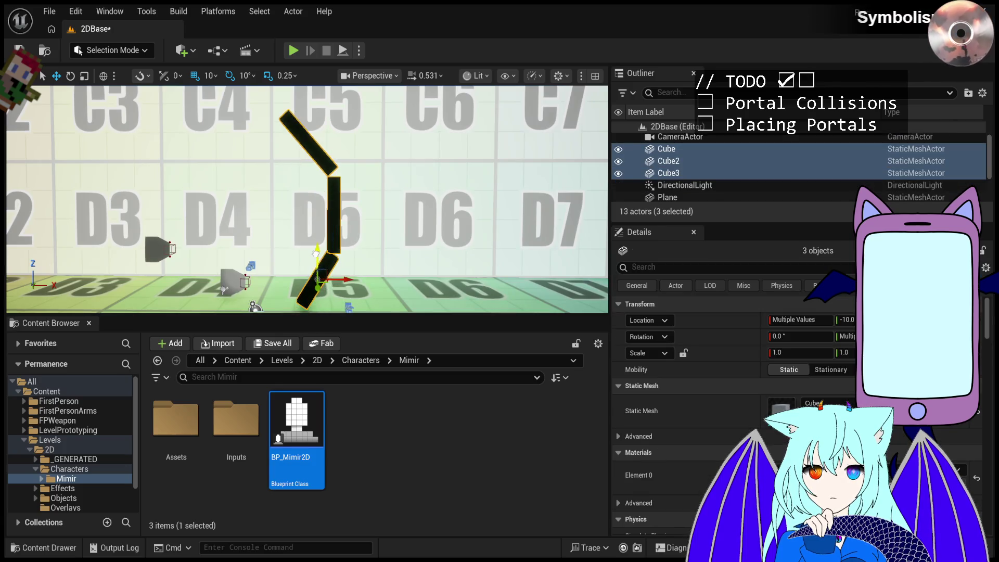
{"action": "left_click_drag", "start_coordinate": [315, 295], "coordinate": [340, 281]}
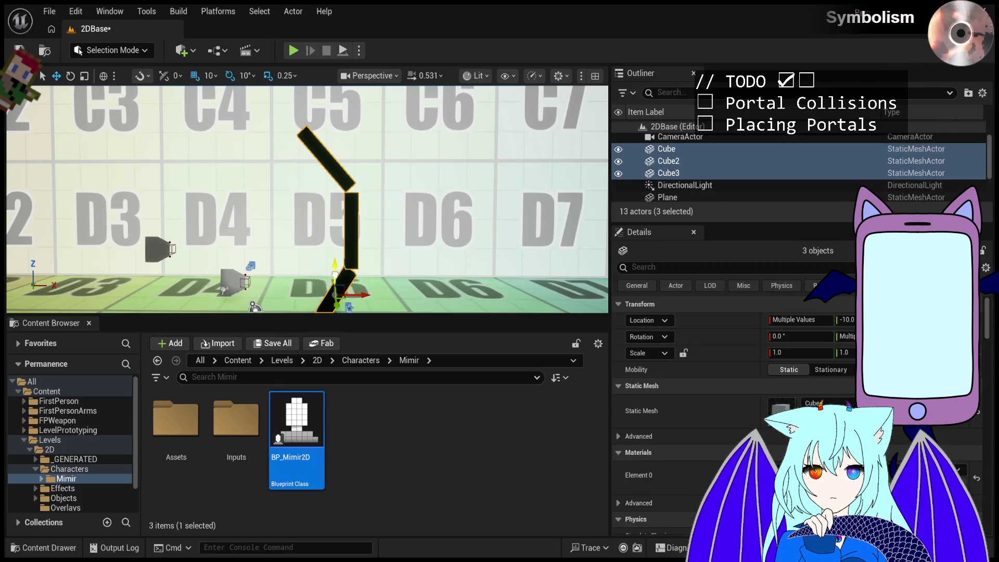
Start a new play session with the rearranged black-block column and take control of the game.
{"action": "left_click", "coordinate": [294, 51]}
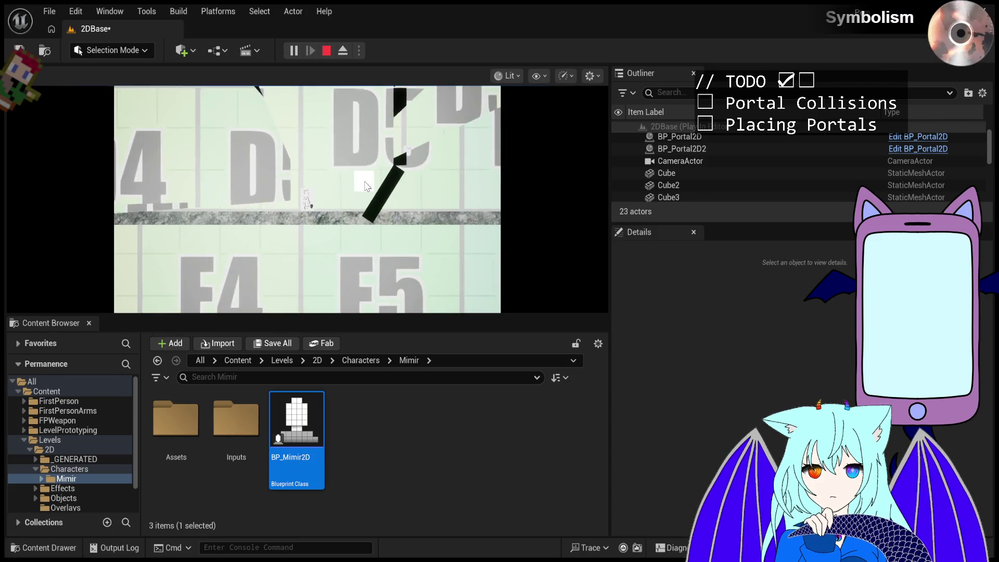
{"action": "left_click", "coordinate": [400, 151]}
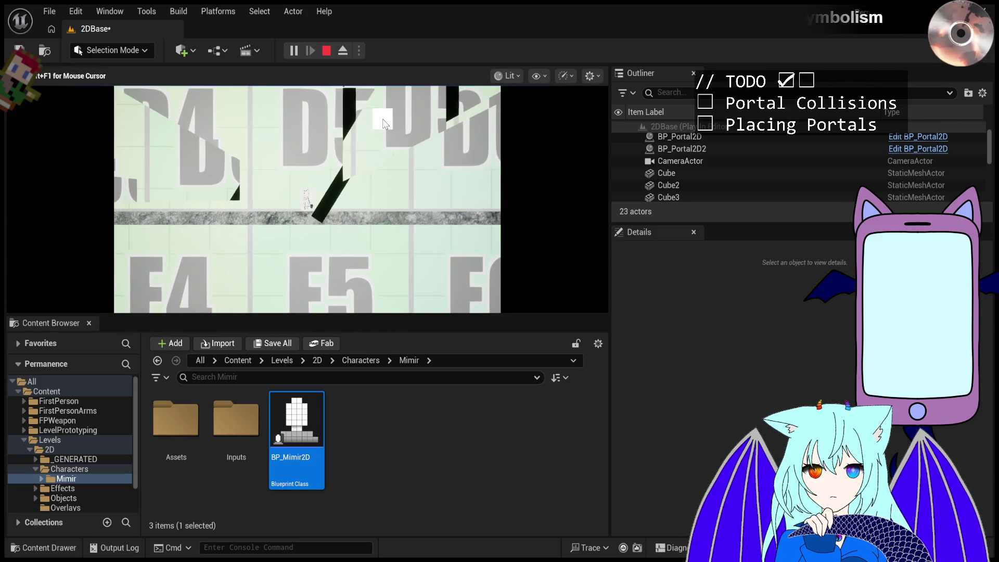